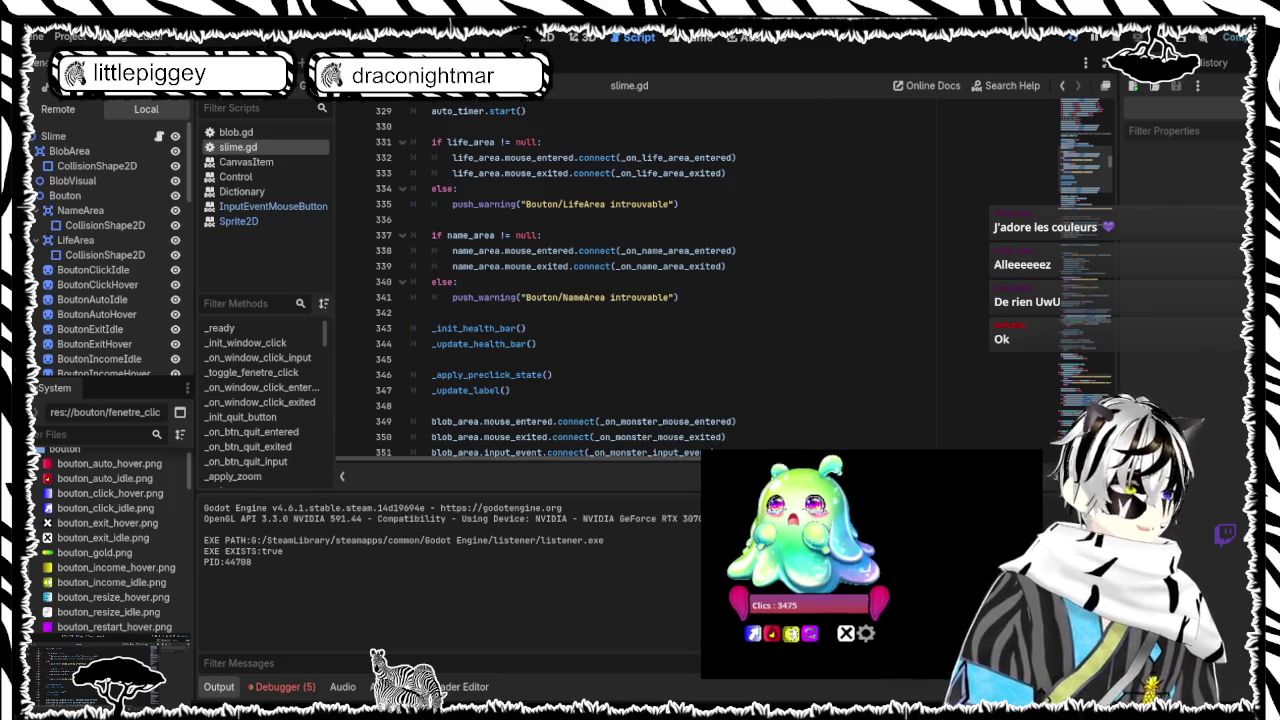
Check the restart upgrade in the running slime game, then stop the test run (F8)
mouse_move(753, 633)
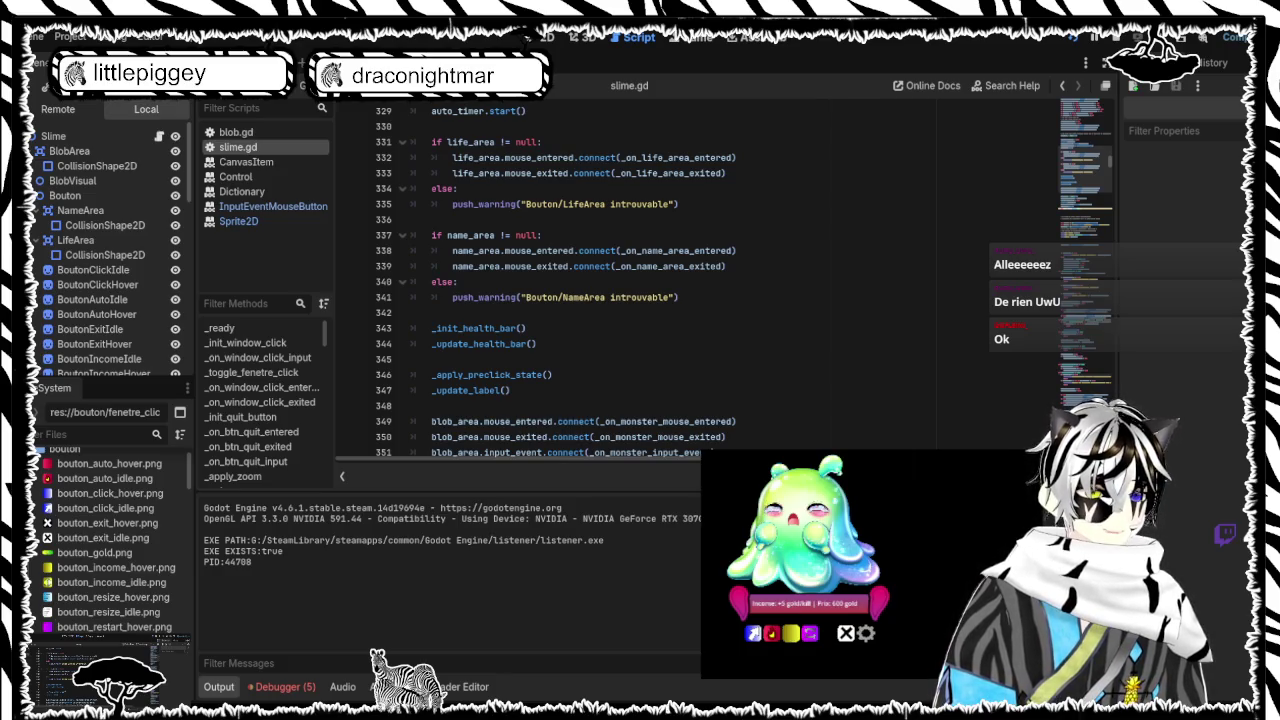
left_click(791, 633)
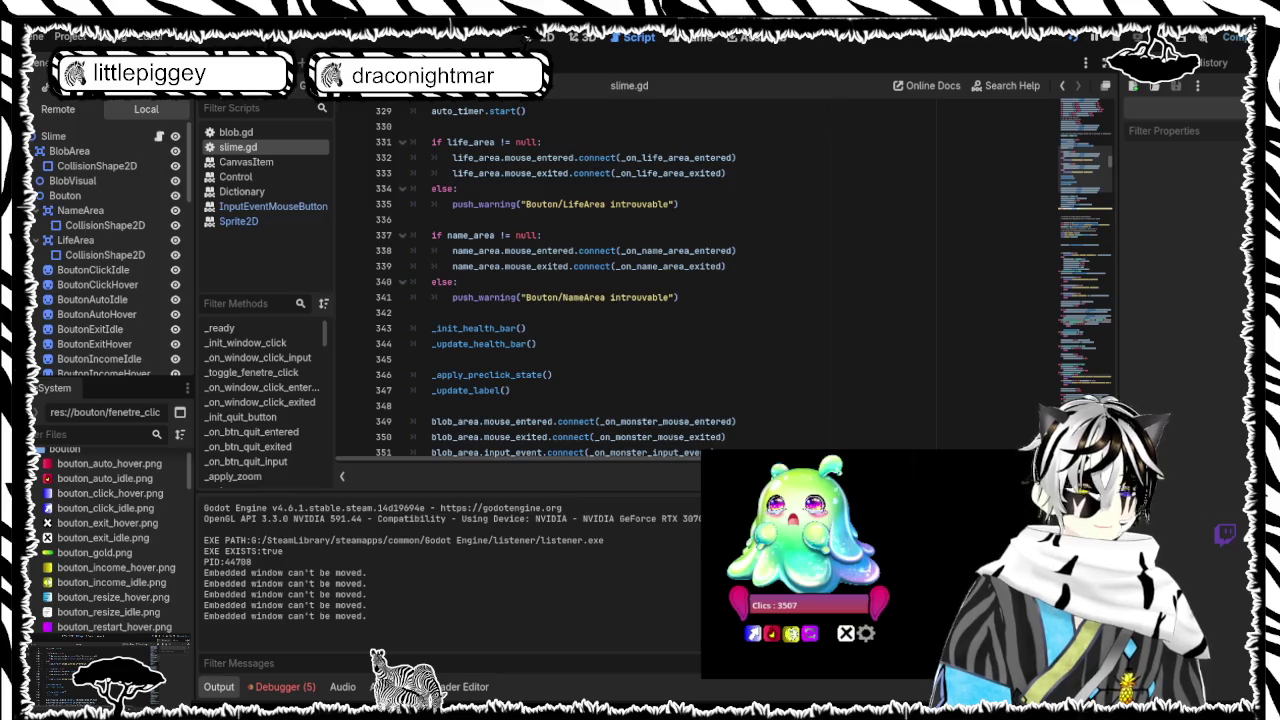
left_click(846, 633)
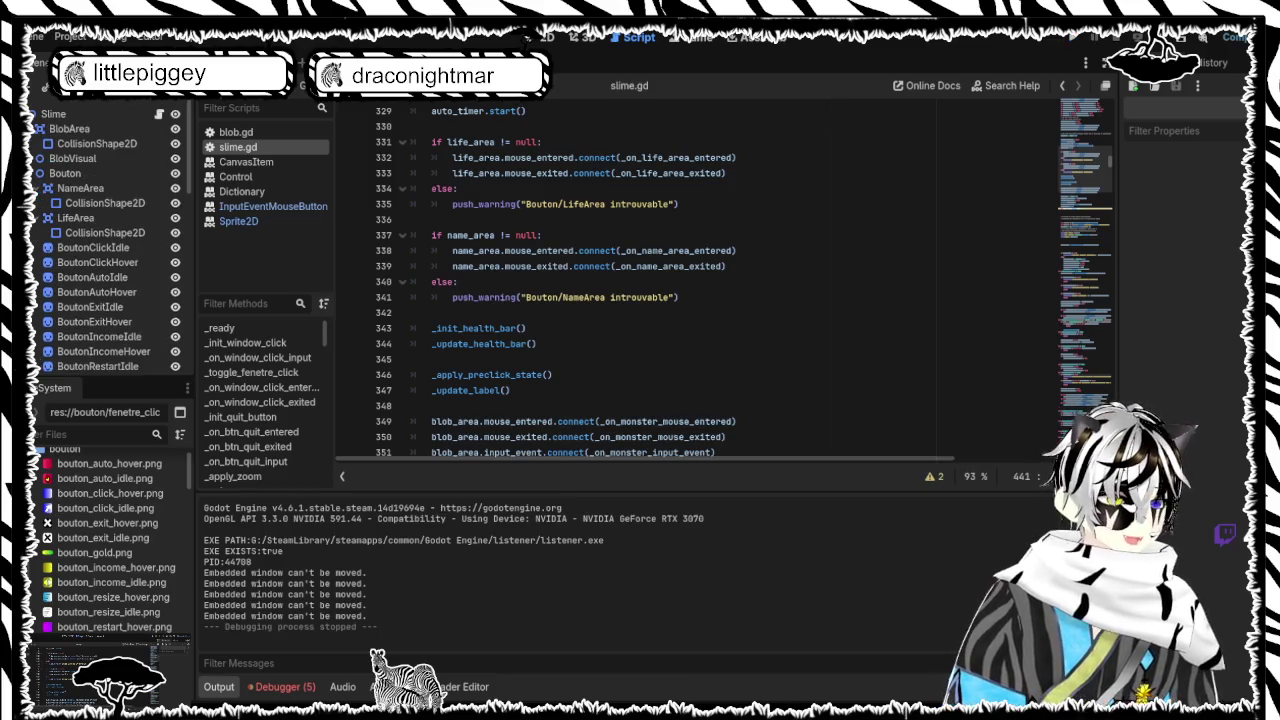
left_click(755, 343)
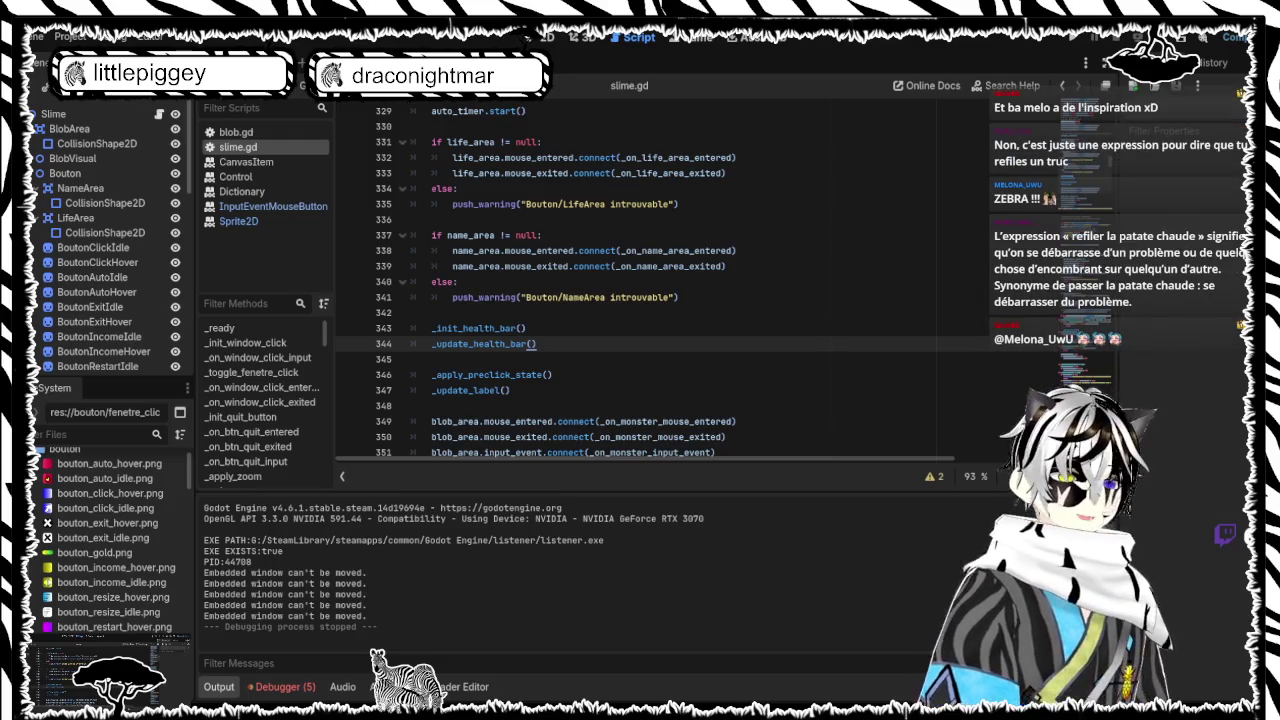
scroll(660, 280, "down", 2)
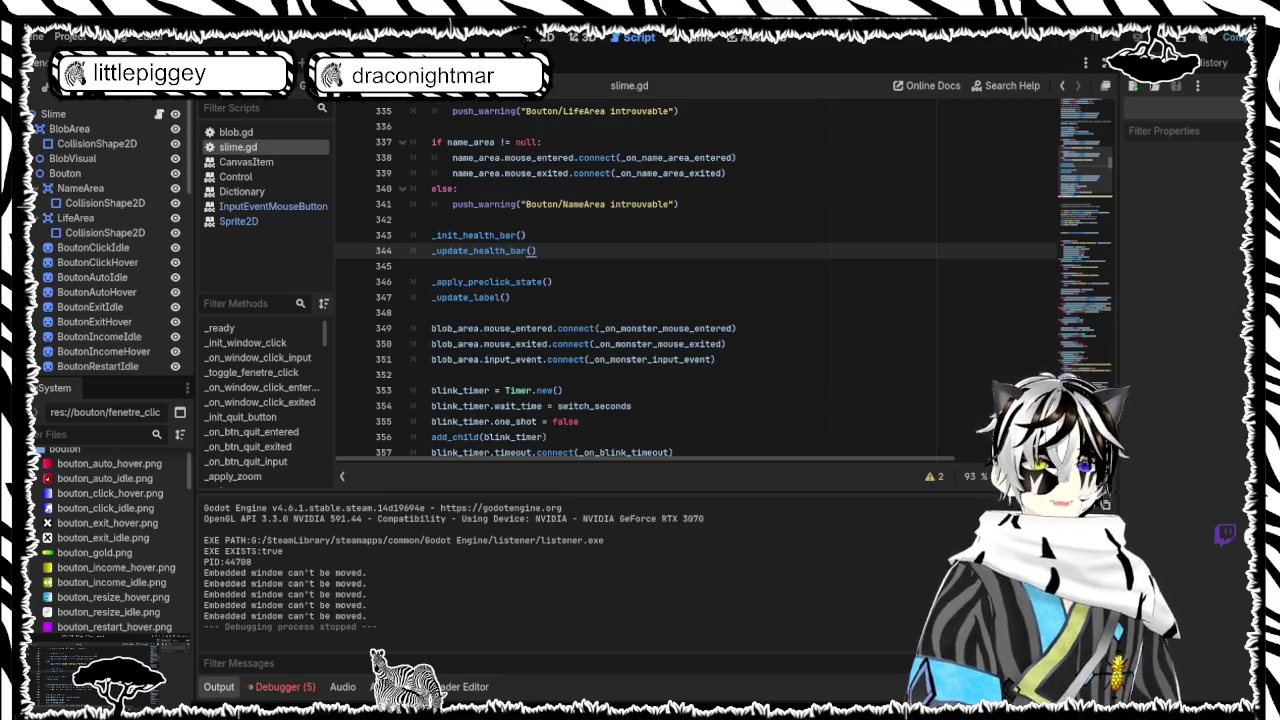
scroll(700, 280, "down", 2)
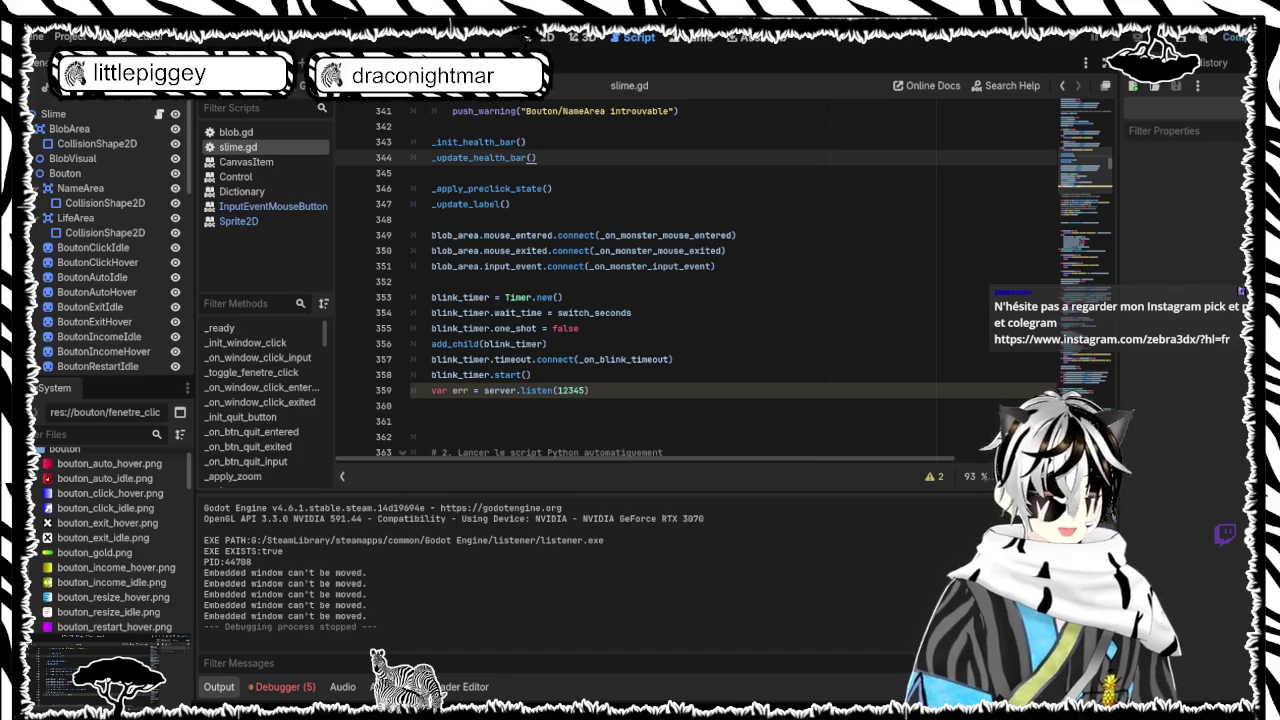
scroll(865, 260, "down", 3)
scroll(859, 260, "up", 3)
scroll(859, 260, "up", 3)
scroll(859, 260, "down", 10)
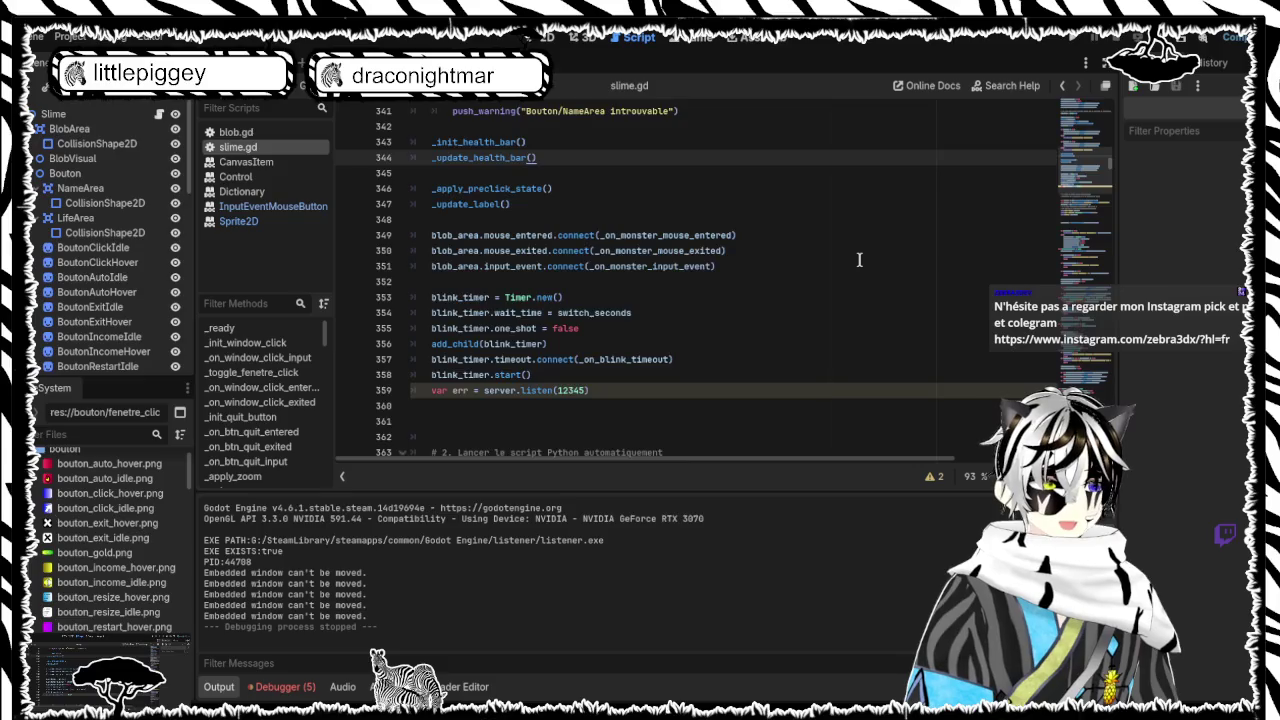
scroll(859, 260, "down", 20)
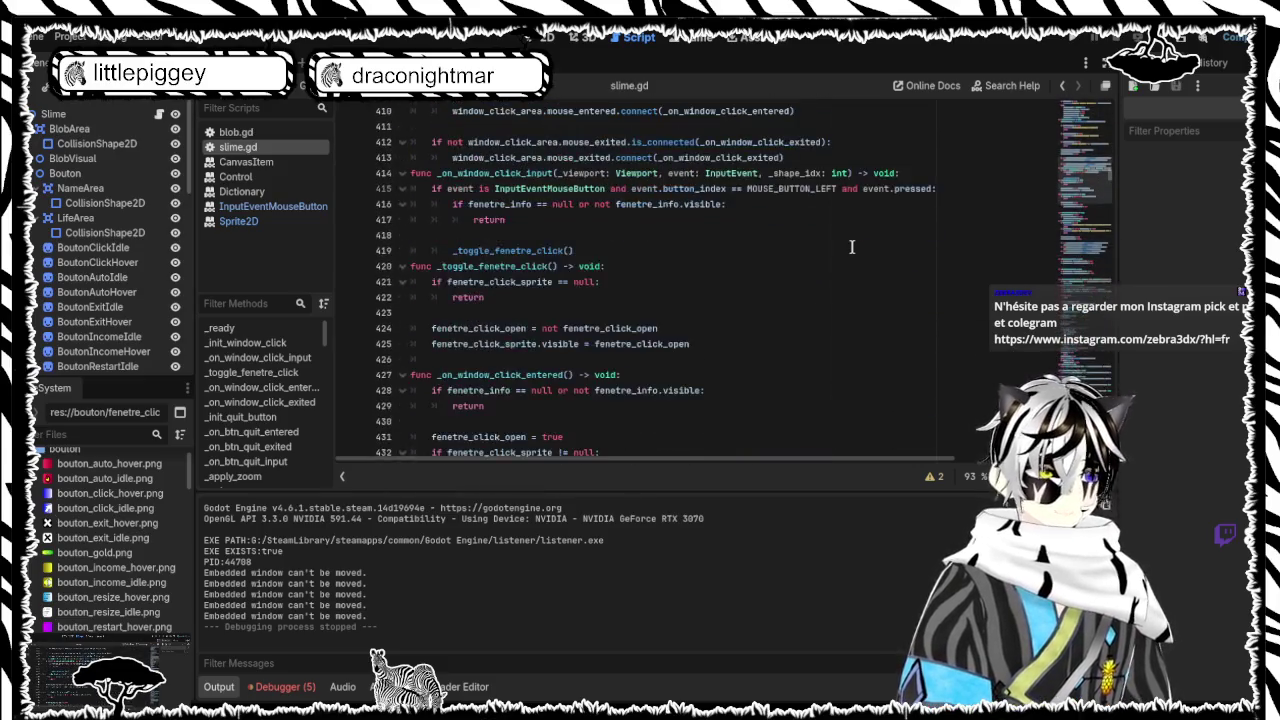
scroll(852, 246, "down", 6)
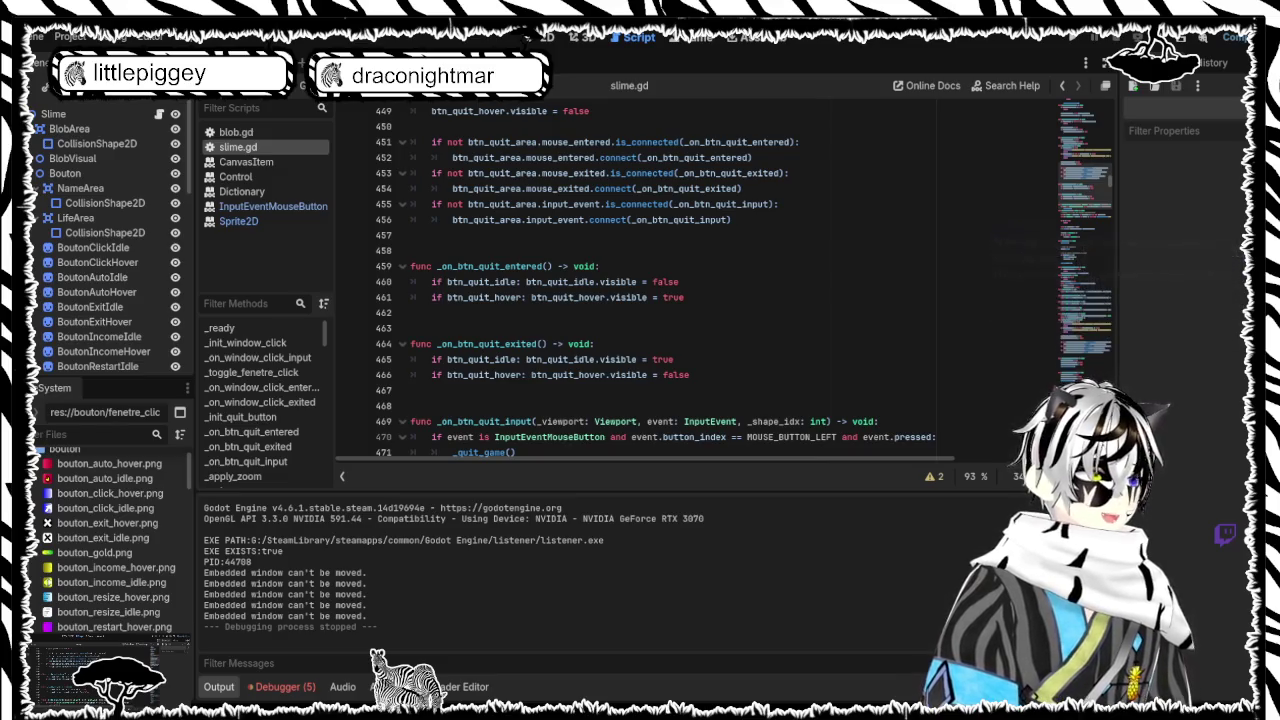
scroll(640, 280, "down", 1)
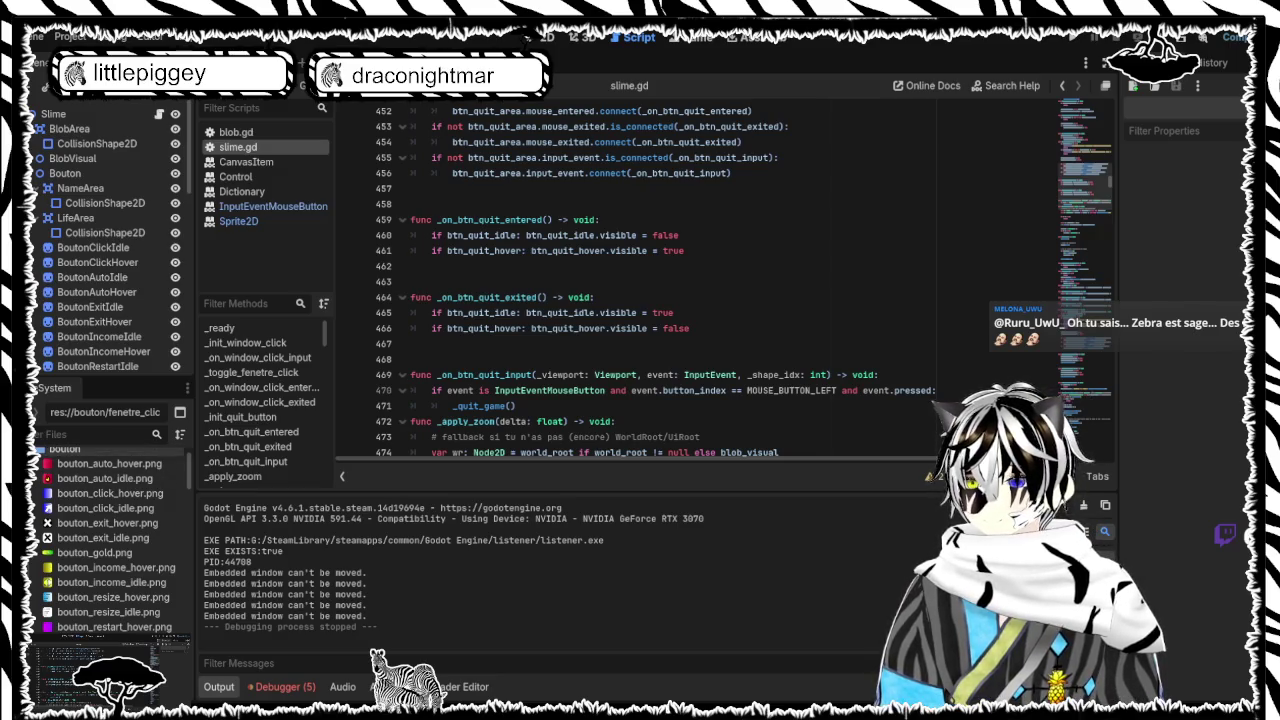
Collapse the bouton folder, open the slime sprite folder, and switch to the 2D scene view
left_click(40, 449)
left_click(63, 494)
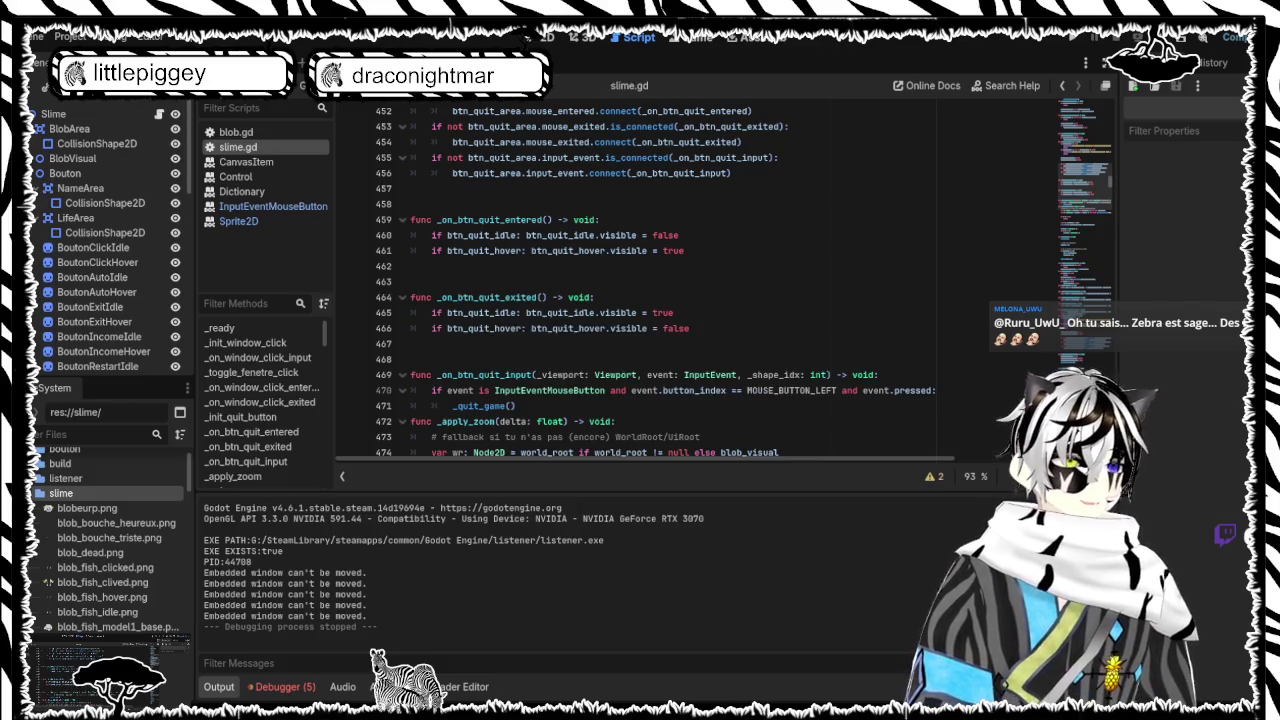
left_click(548, 38)
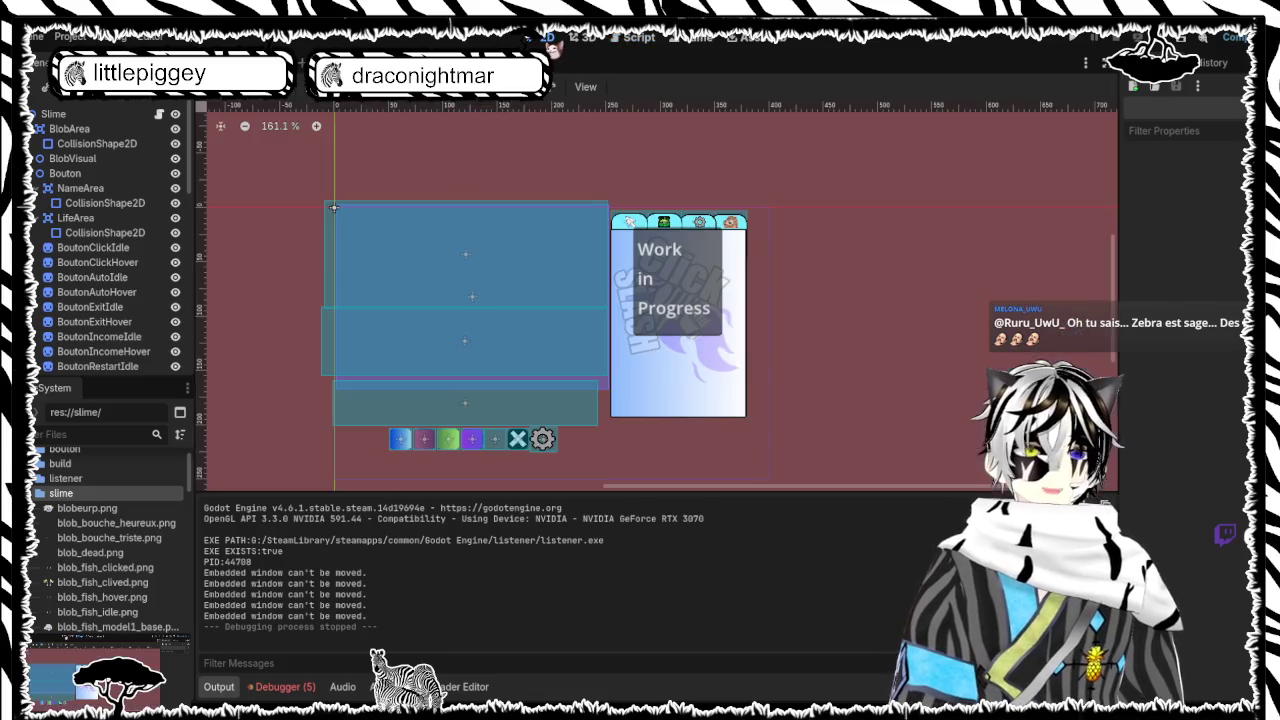
scroll(110, 566, "down", 8)
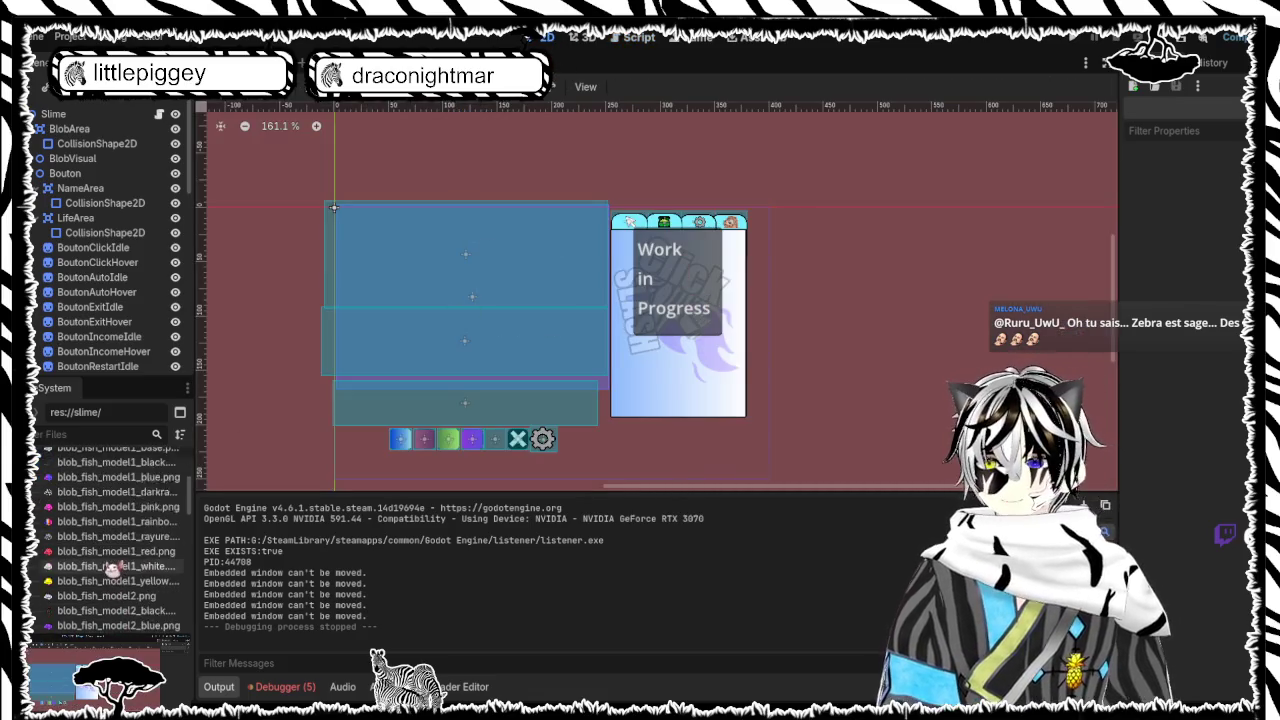
scroll(110, 566, "down", 10)
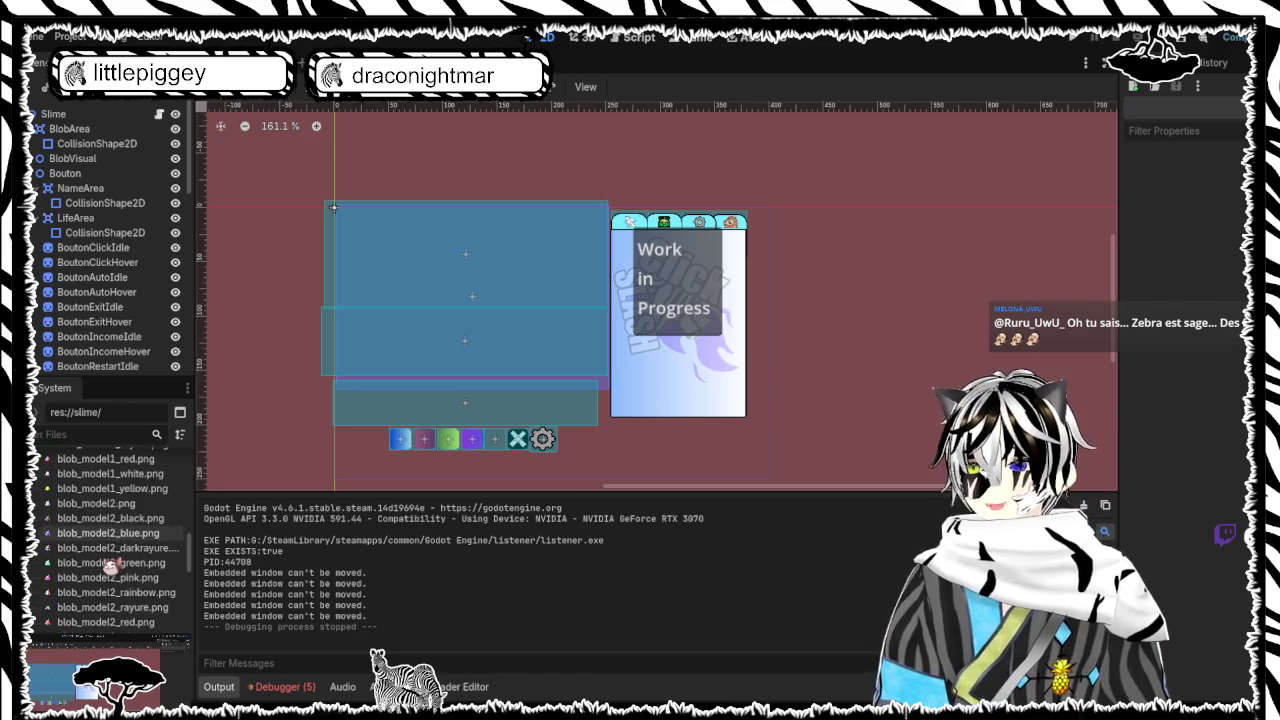
scroll(107, 561, "down", 10)
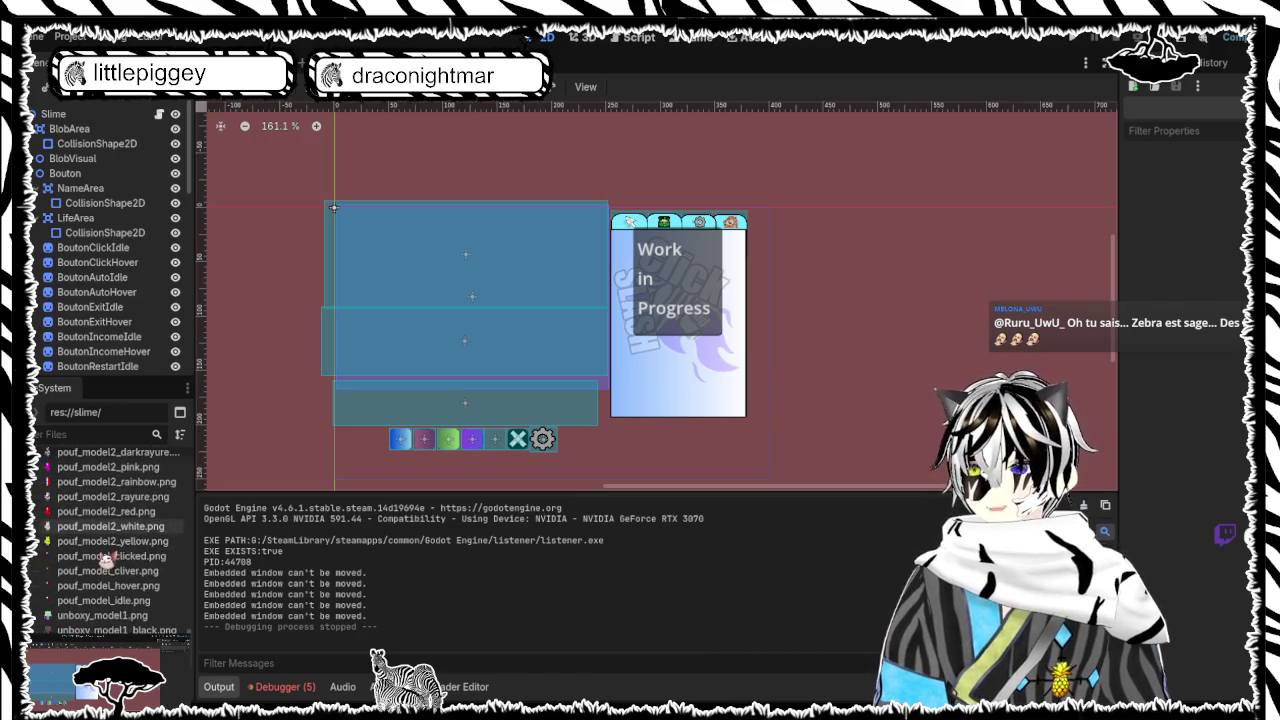
scroll(105, 561, "up", 6)
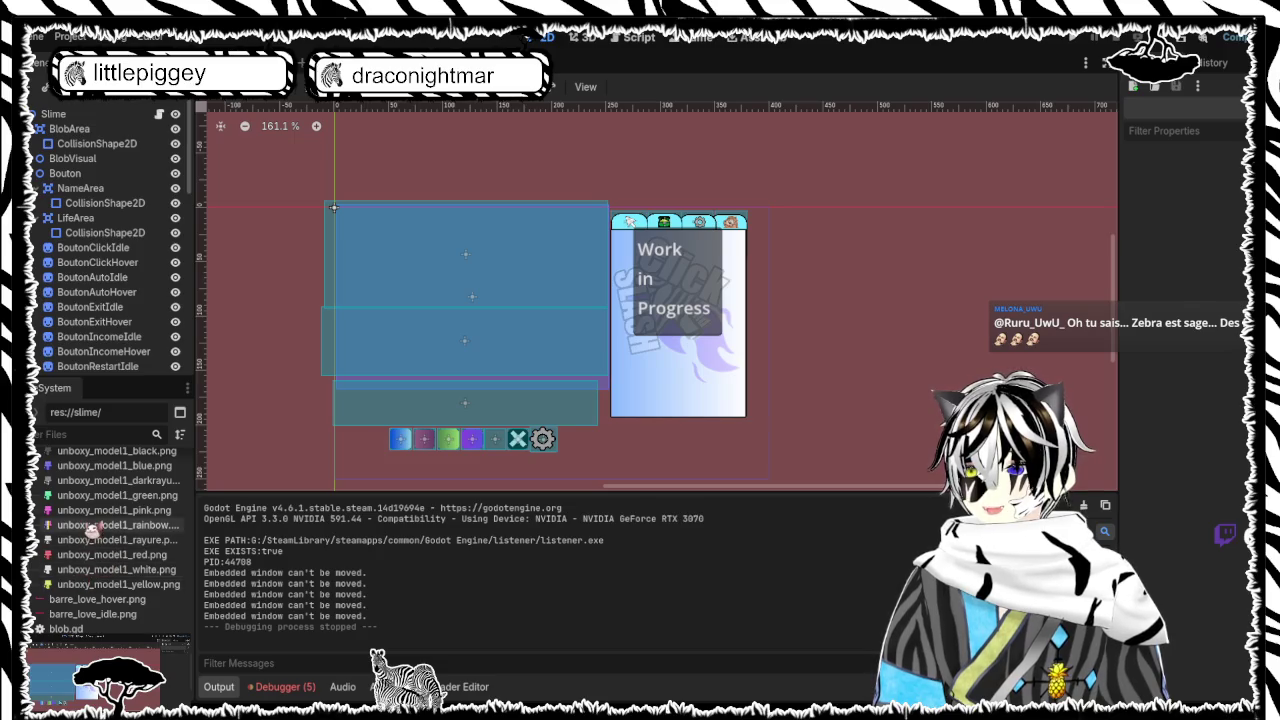
scroll(92, 531, "up", 10)
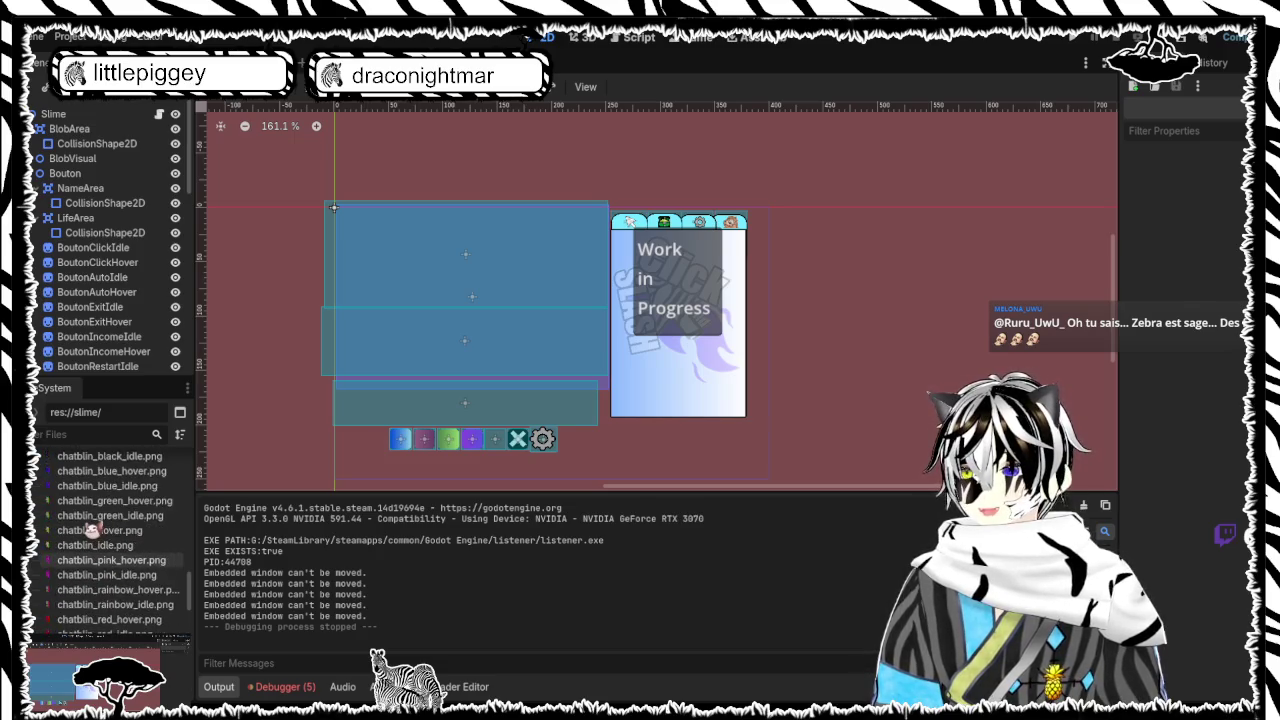
scroll(92, 531, "up", 10)
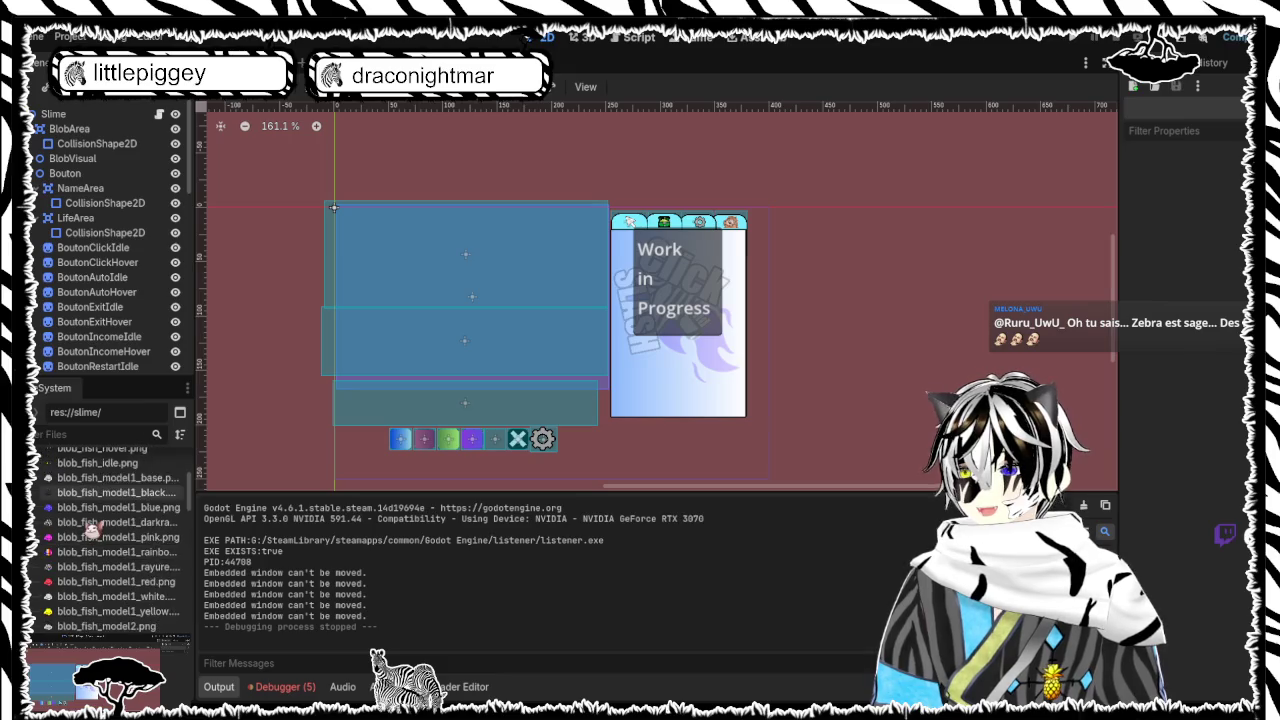
scroll(90, 530, "down", 5)
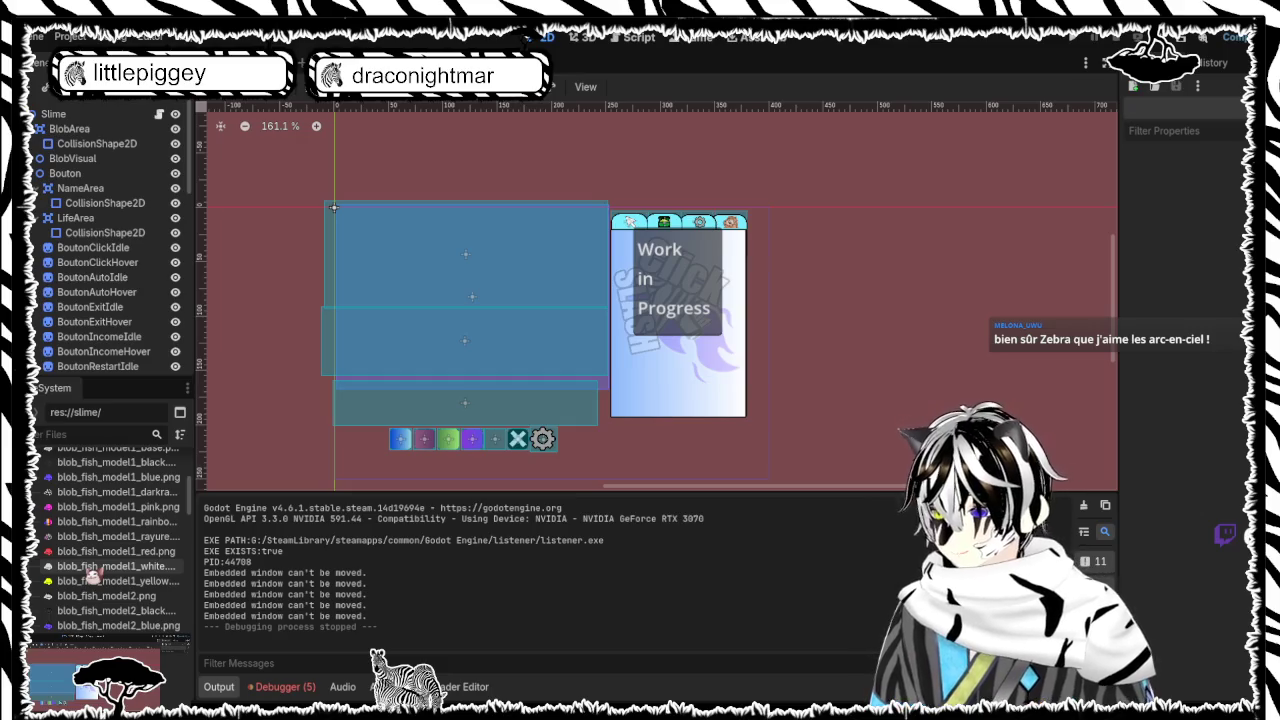
mouse_move(92, 576)
left_mouse_down()
mouse_move(366, 377)
mouse_move(700, 328)
left_mouse_up()
scroll(690, 325, "down", 10)
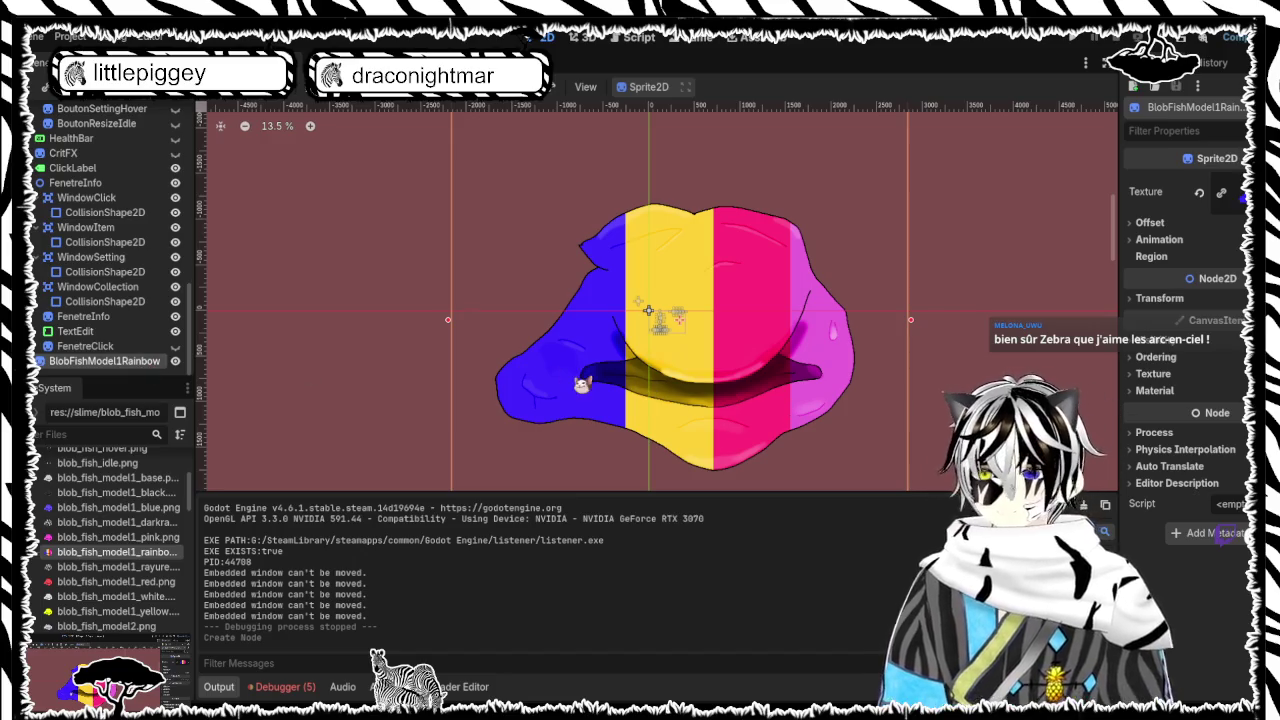
key("Delete")
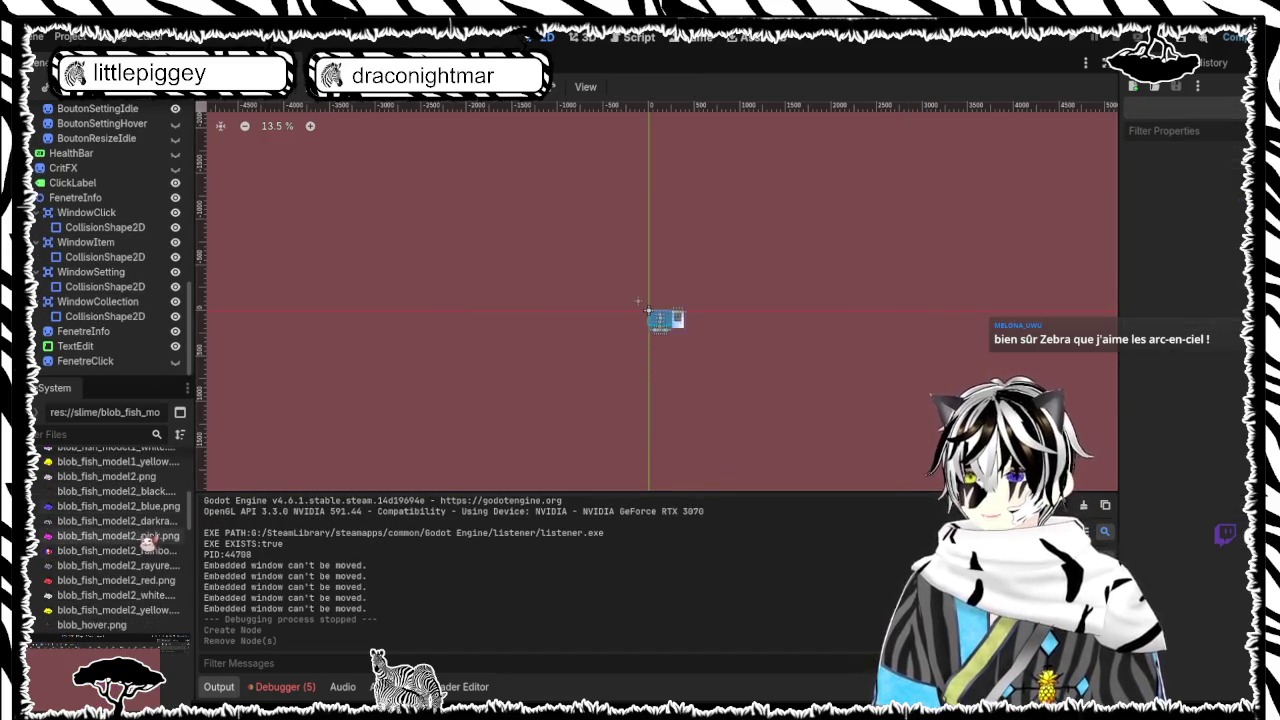
scroll(133, 533, "down", 5)
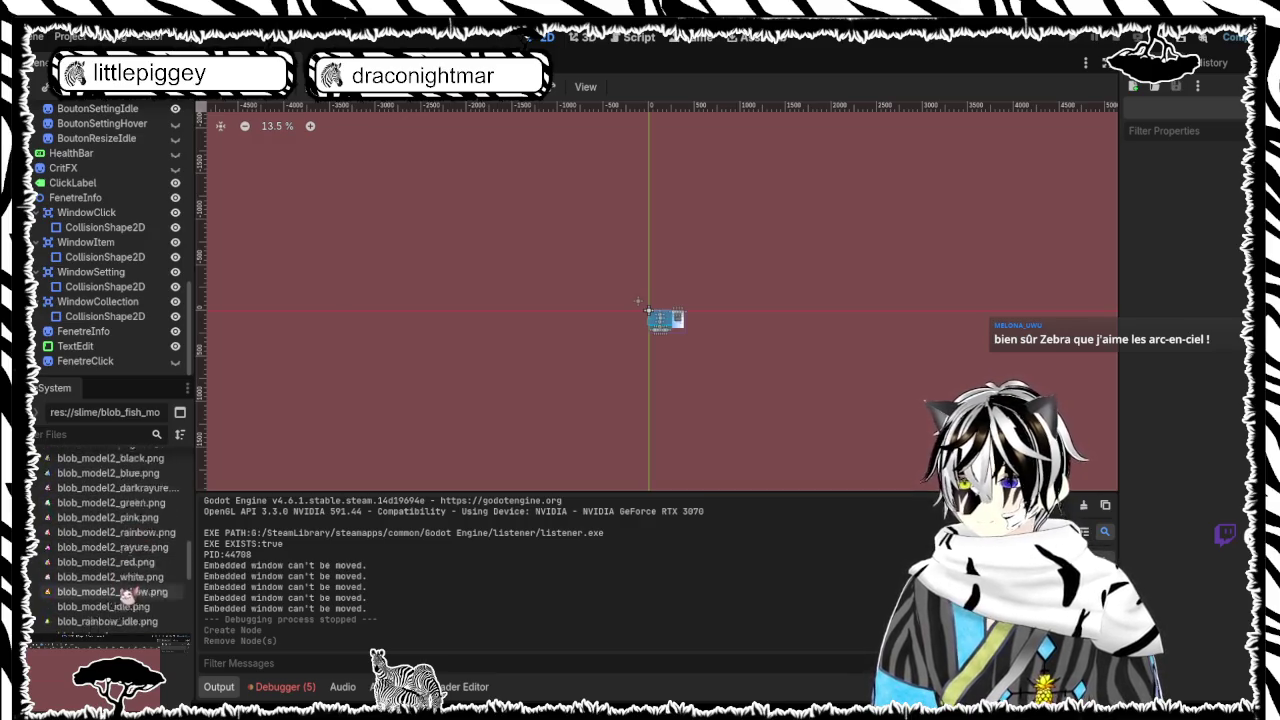
scroll(125, 535, "down", 3)
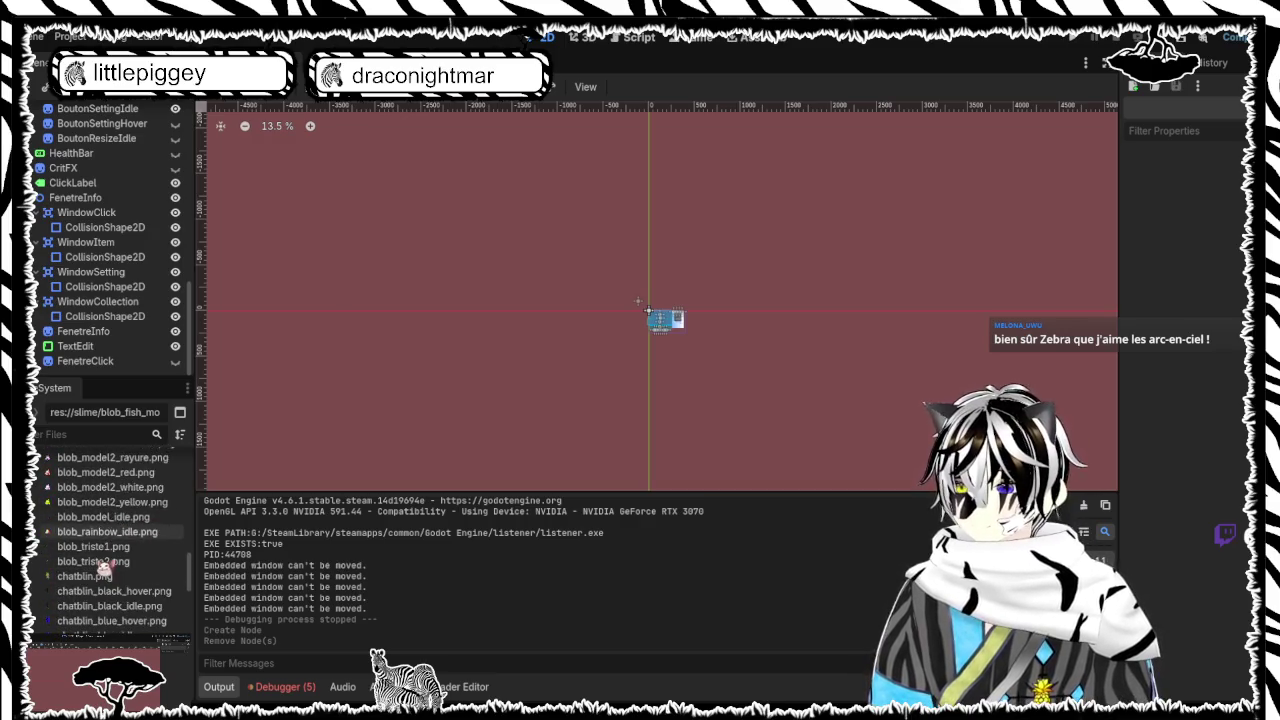
scroll(104, 567, "up", 3)
mouse_move(115, 502)
left_mouse_down()
mouse_move(565, 440)
mouse_move(727, 364)
mouse_move(592, 364)
mouse_move(107, 508)
mouse_move(381, 409)
left_mouse_up()
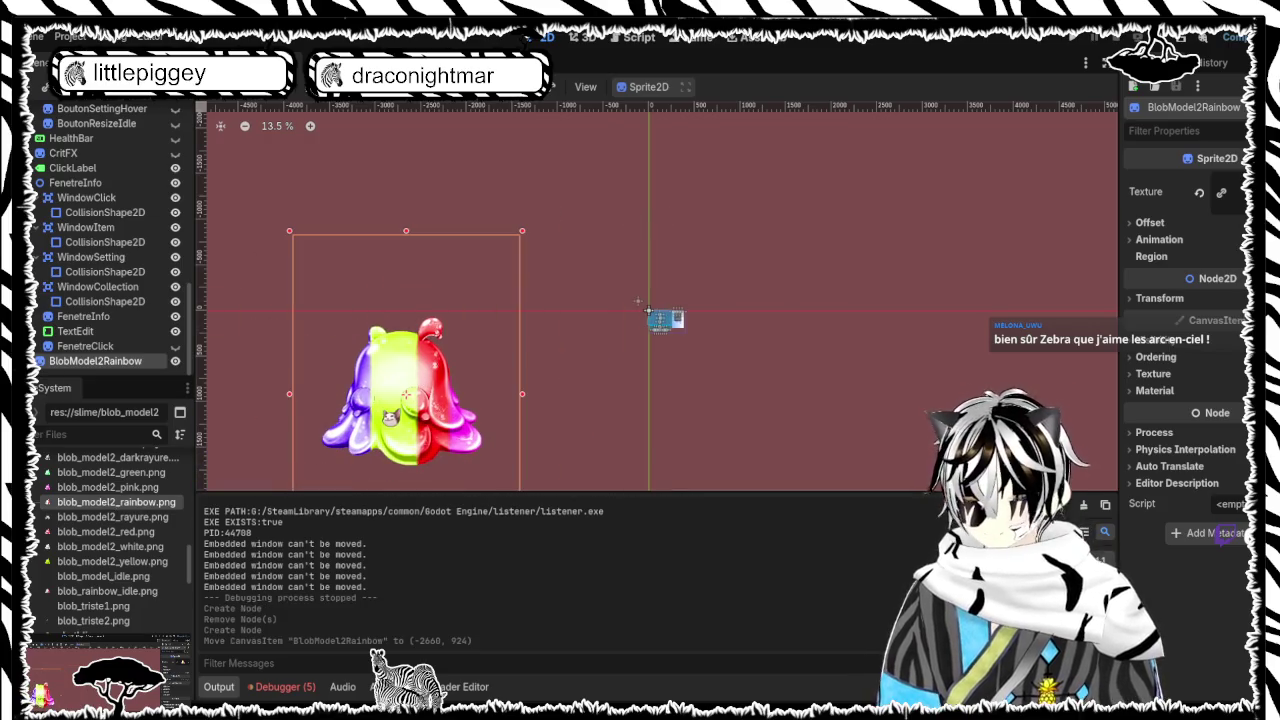
key("Delete")
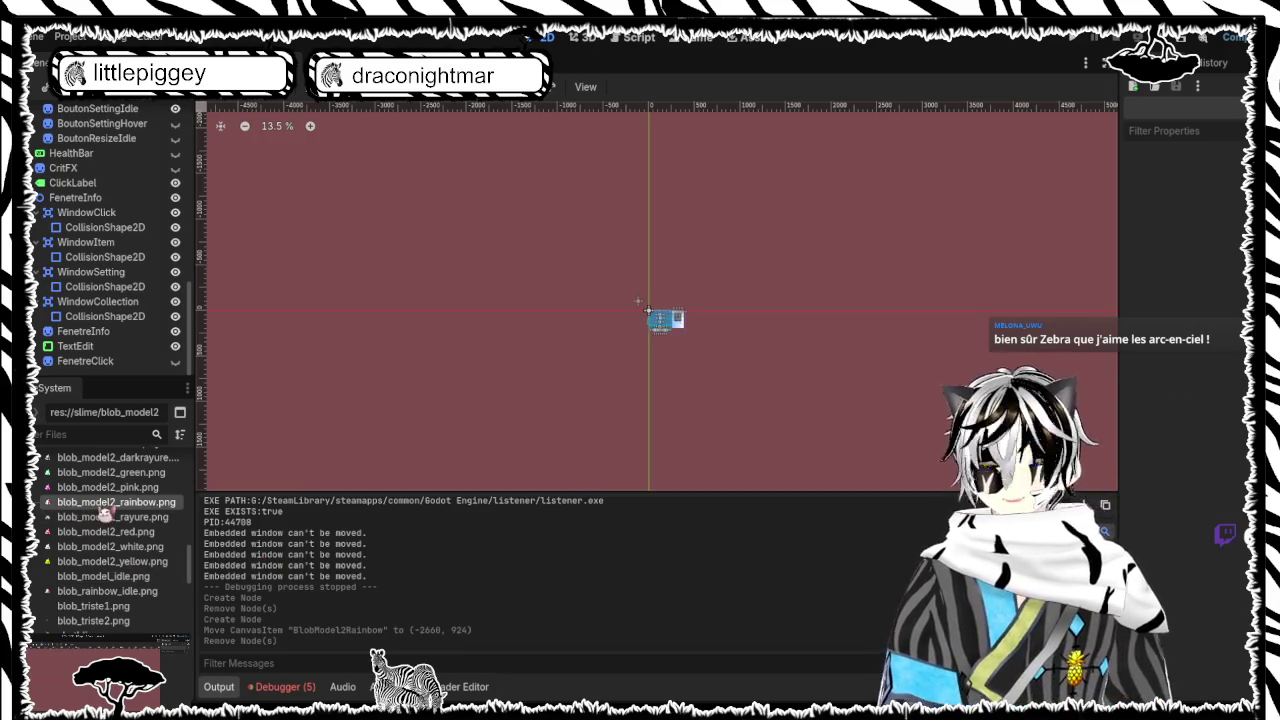
scroll(110, 520, "down", 10)
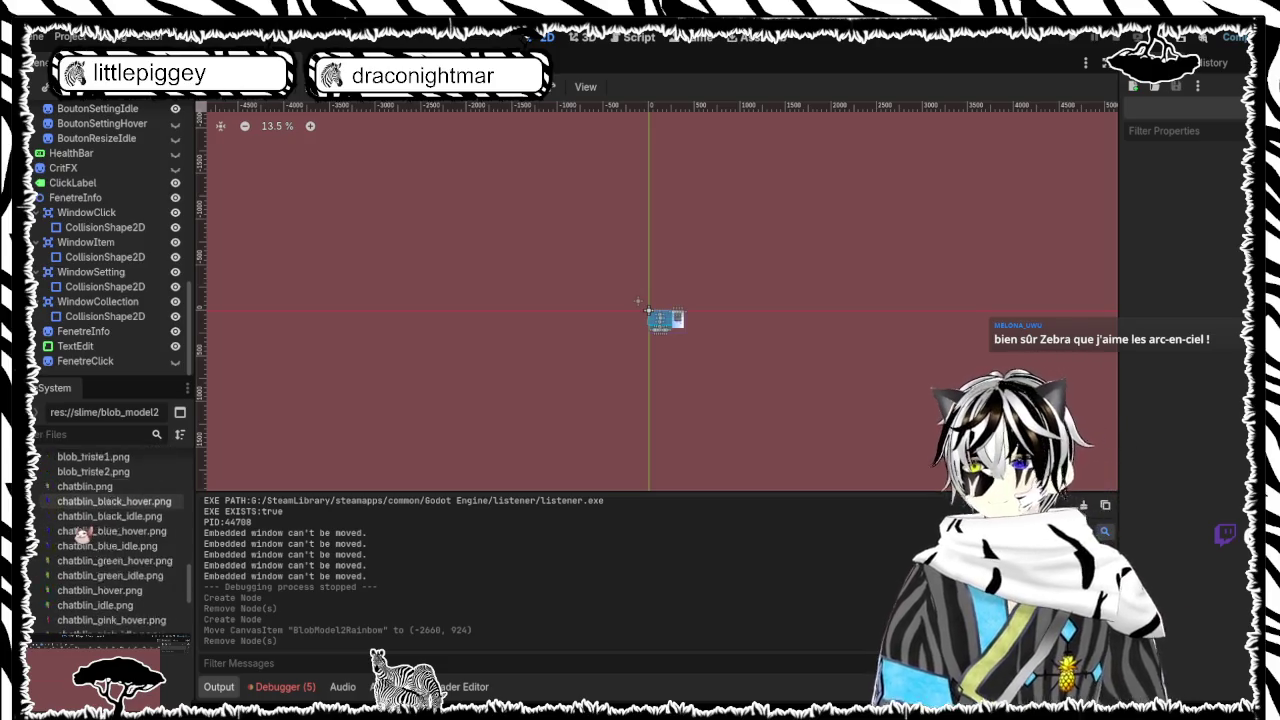
scroll(82, 535, "down", 4)
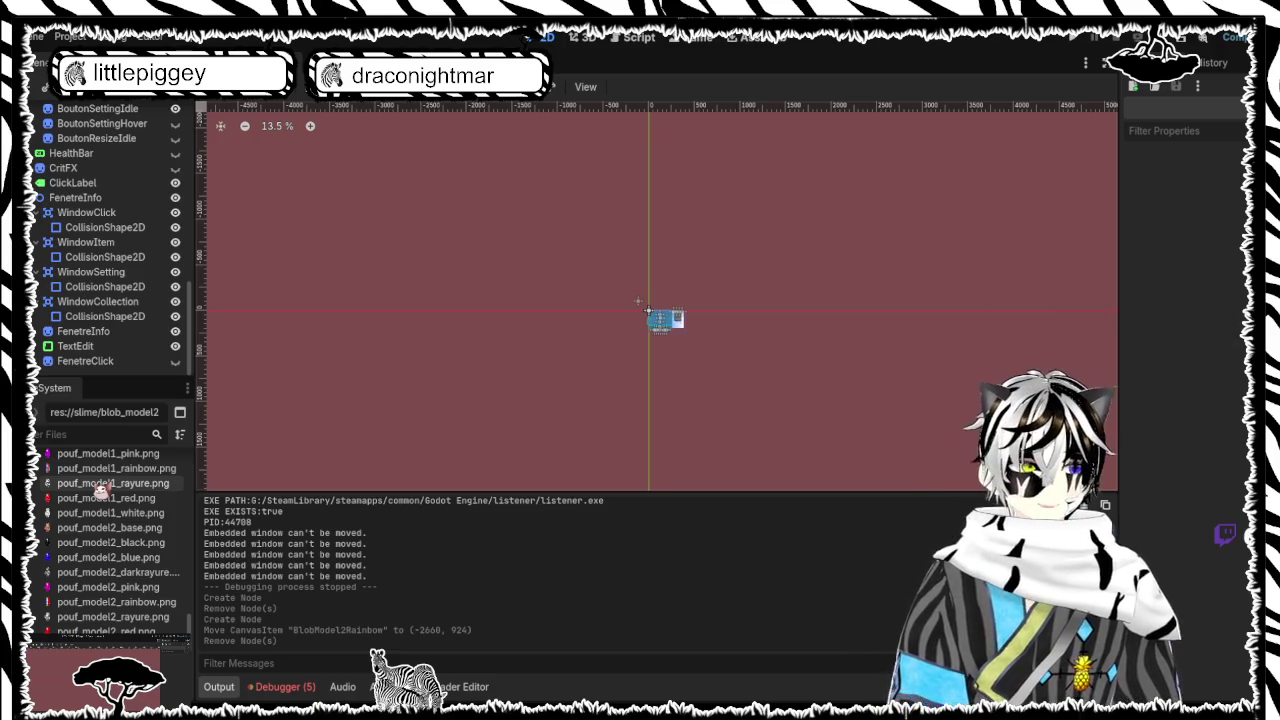
mouse_move(100, 488)
left_mouse_down()
mouse_move(600, 365)
mouse_move(515, 355)
left_mouse_up()
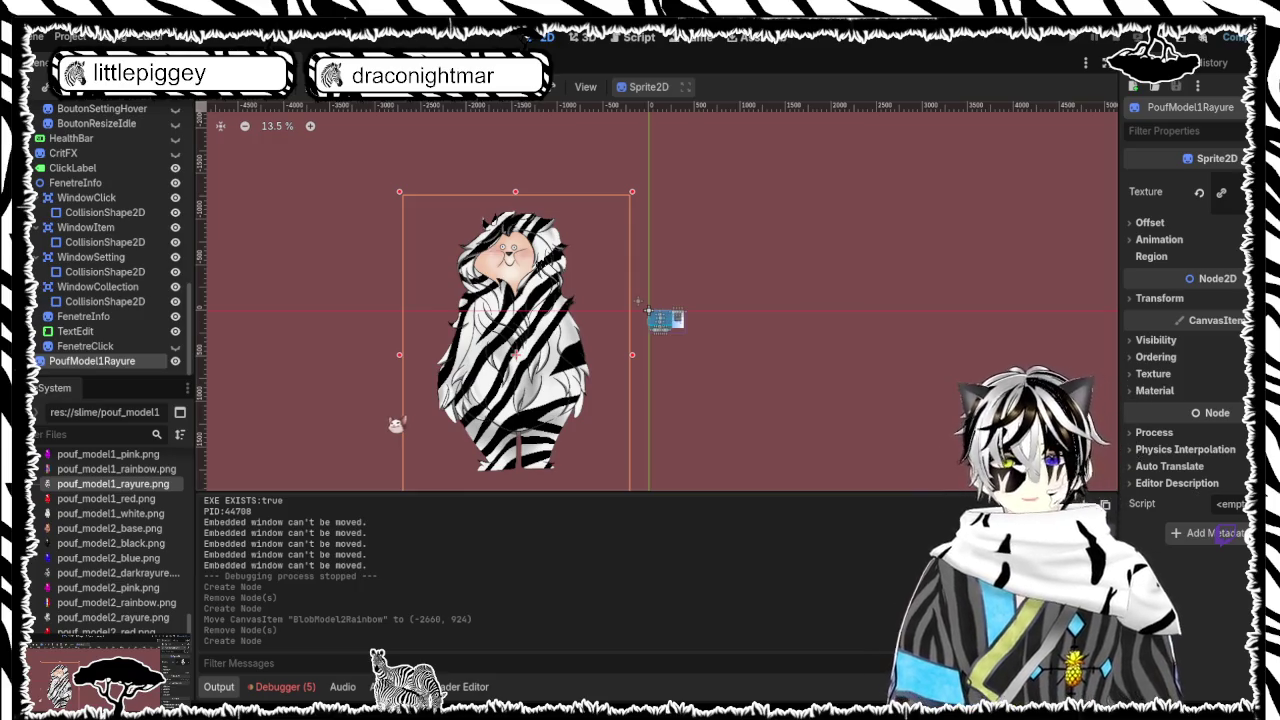
key("Delete")
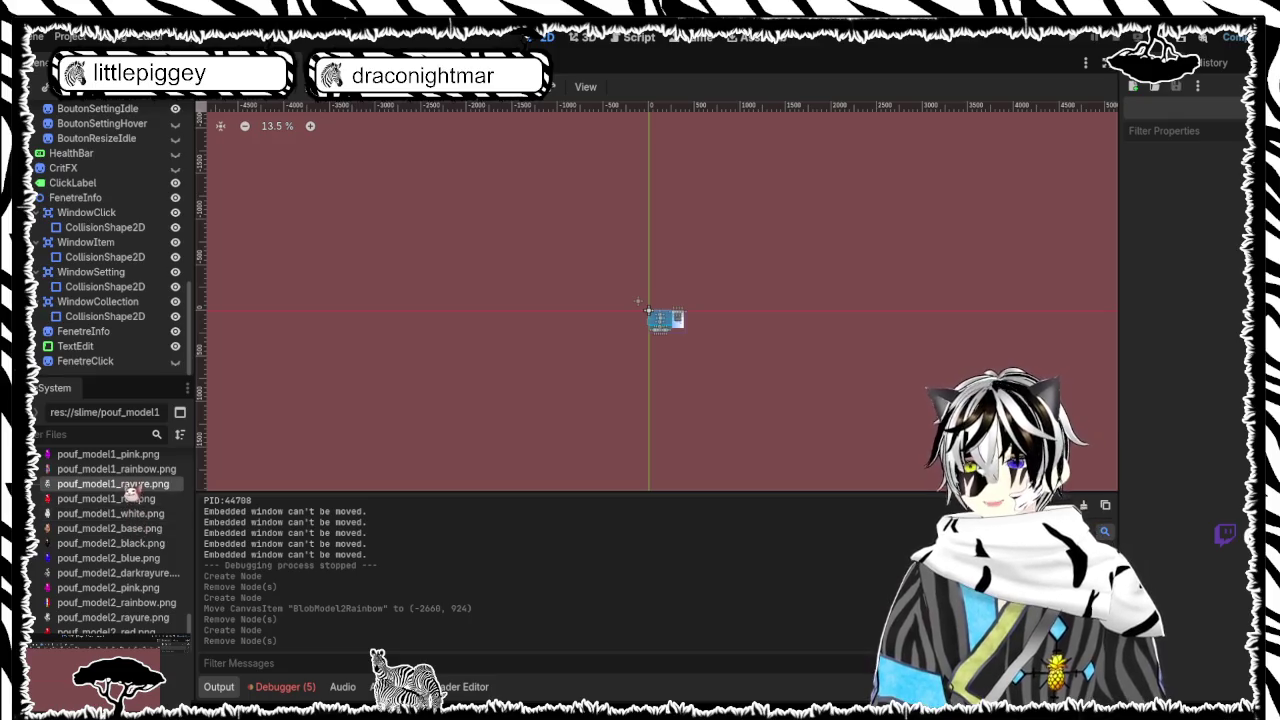
scroll(131, 495, "down", 2)
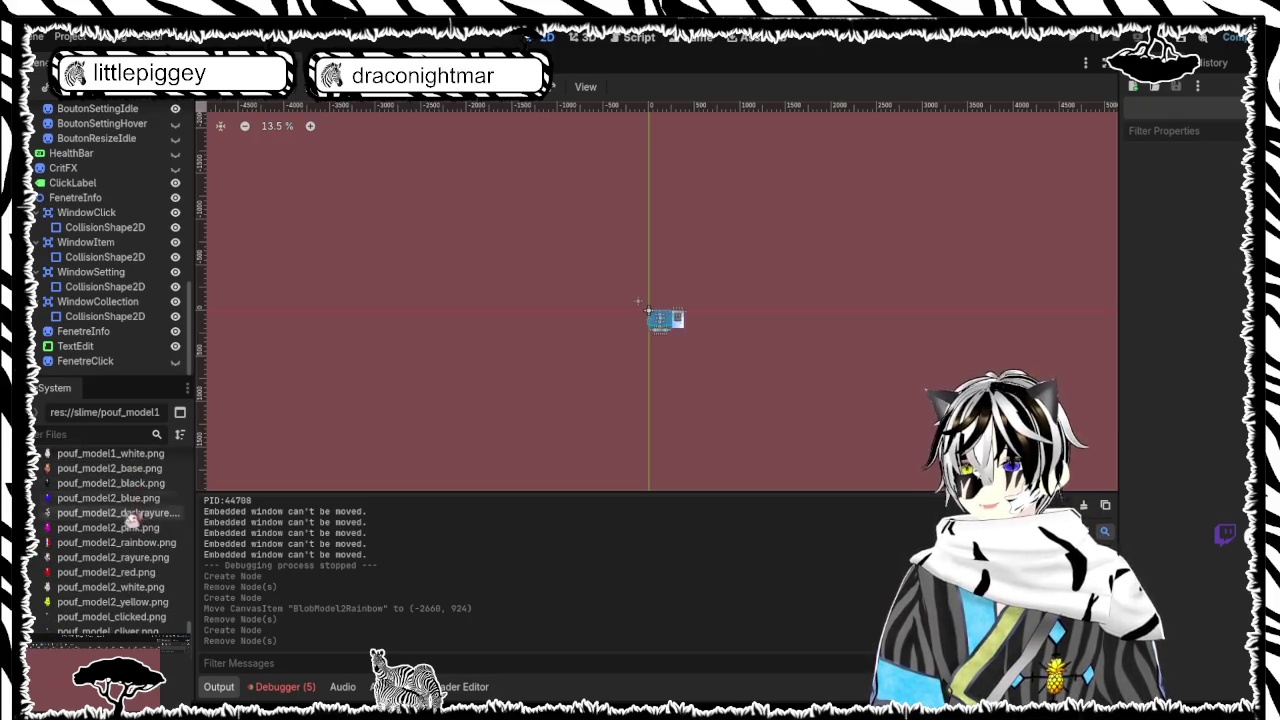
left_click(132, 514)
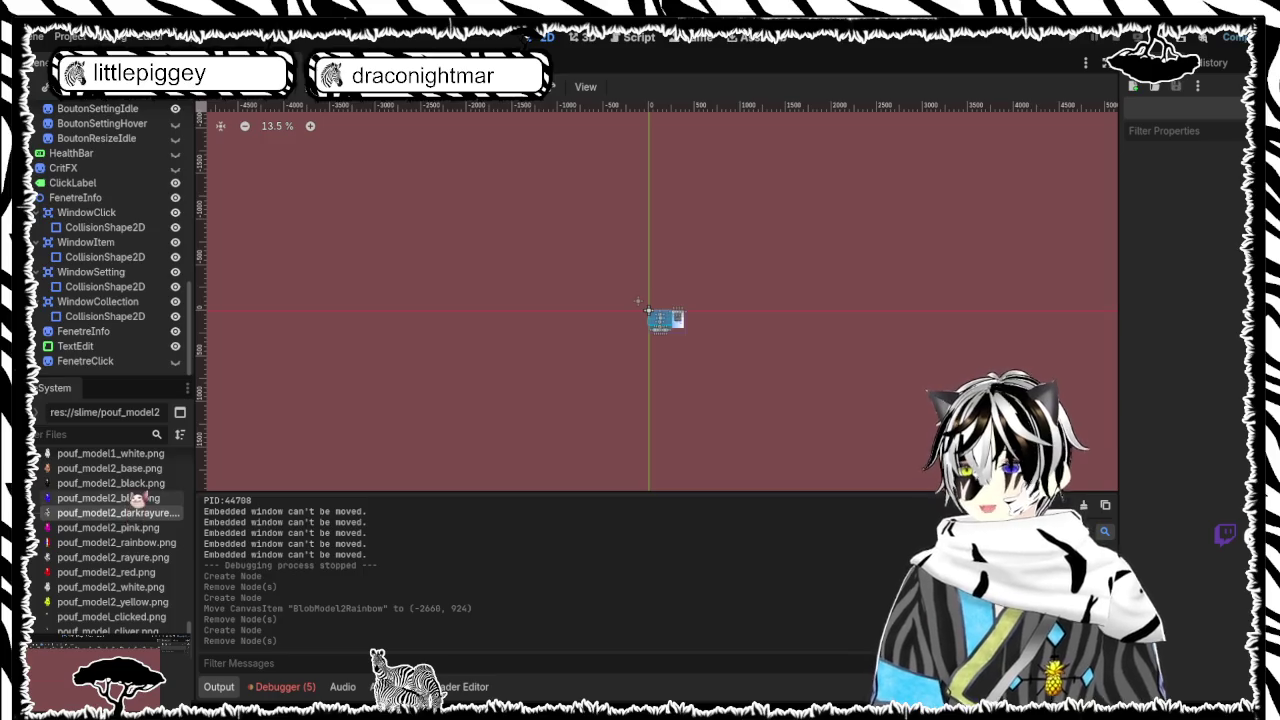
scroll(131, 515, "down", 5)
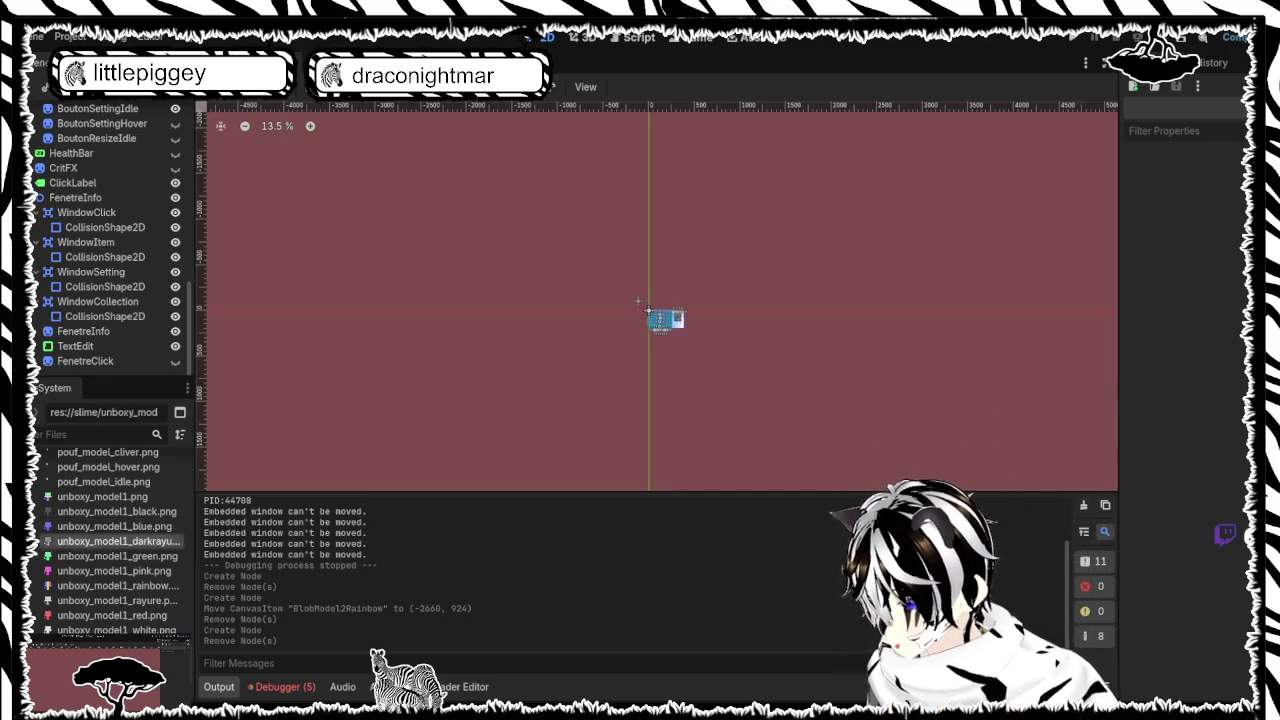
left_click_drag(118, 541, 603, 343)
scroll(603, 343, "down", 2)
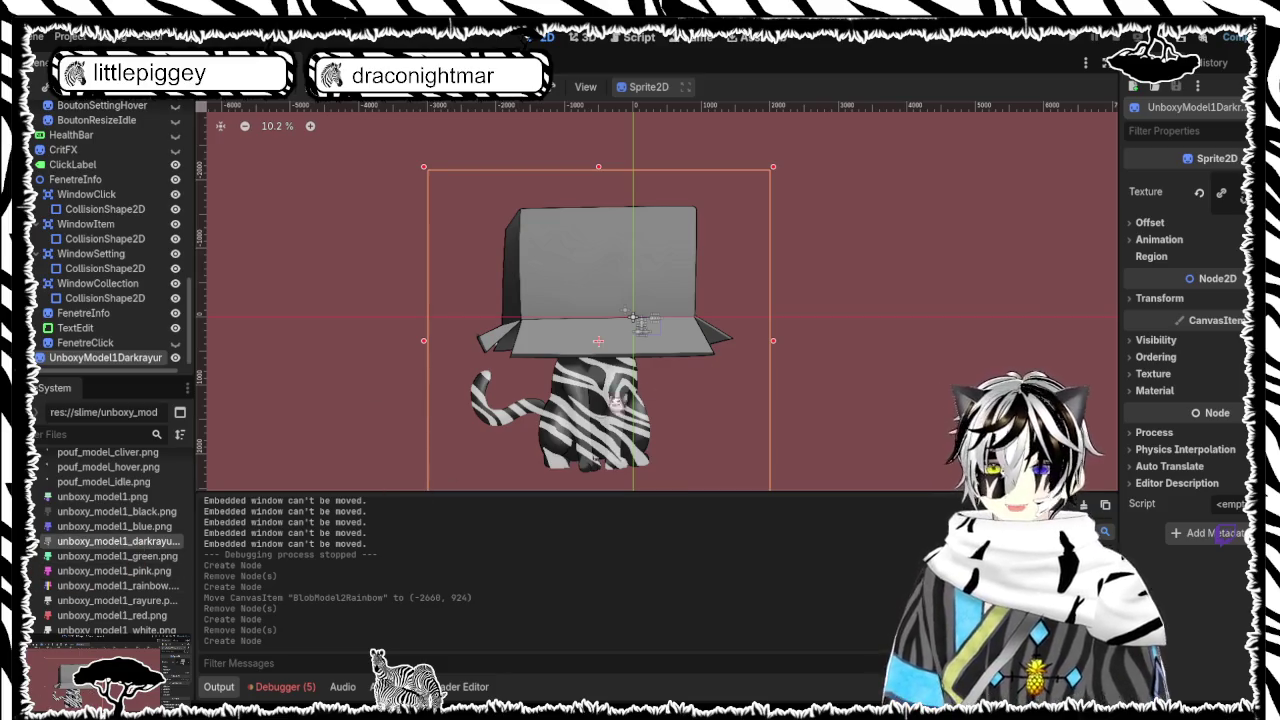
mouse_move(580, 427)
left_mouse_down()
mouse_move(481, 420)
mouse_move(441, 377)
mouse_move(475, 360)
left_mouse_up()
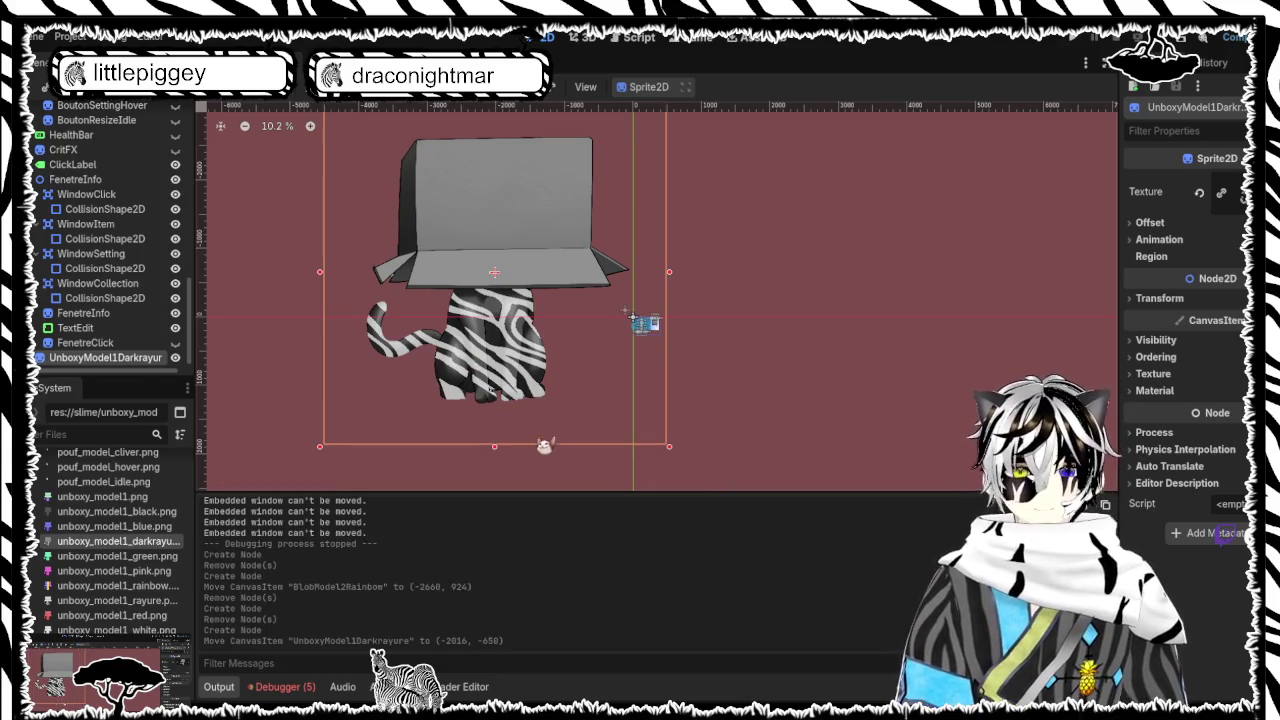
key("Delete")
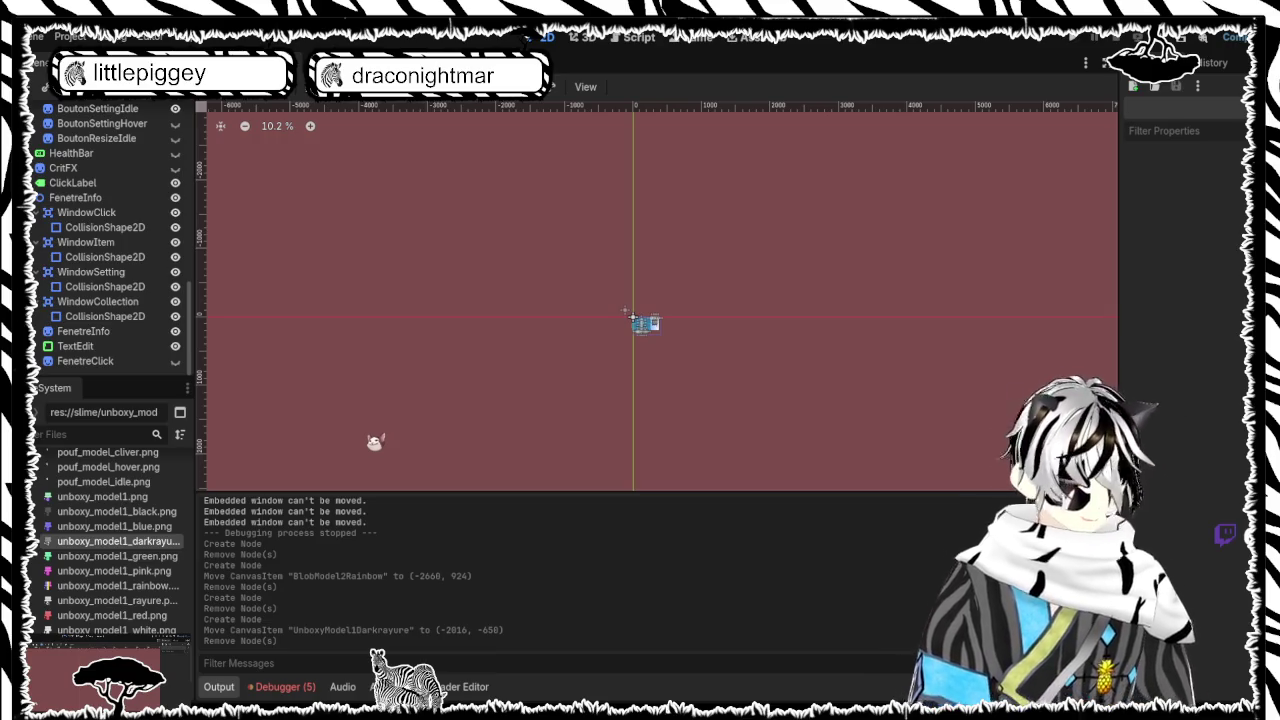
scroll(95, 535, "up", 10)
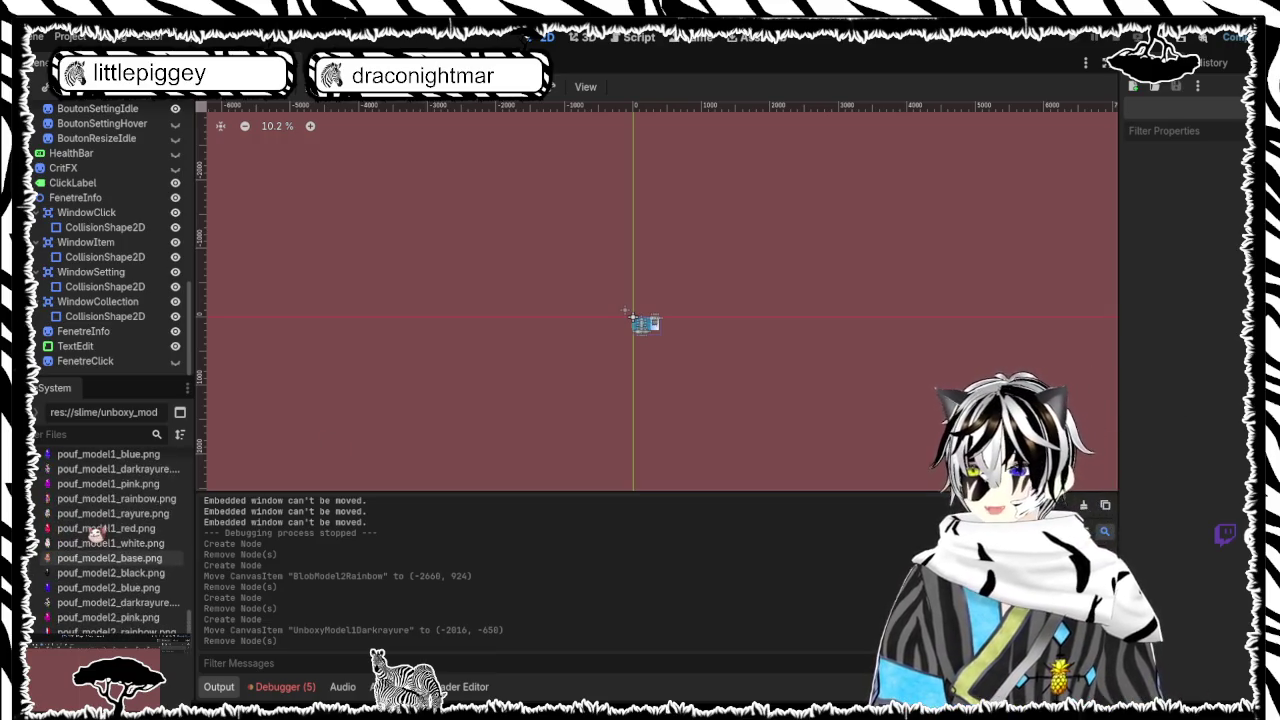
scroll(95, 535, "up", 10)
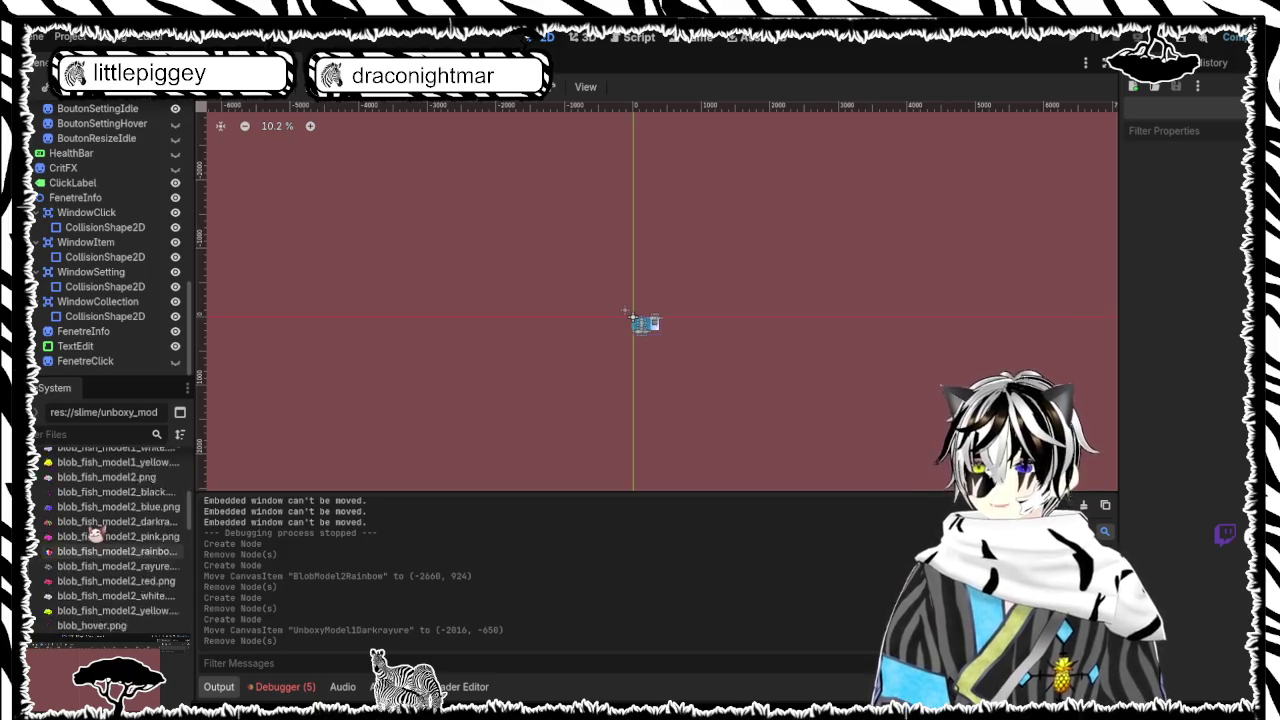
scroll(95, 535, "up", 3)
scroll(95, 533, "down", 5)
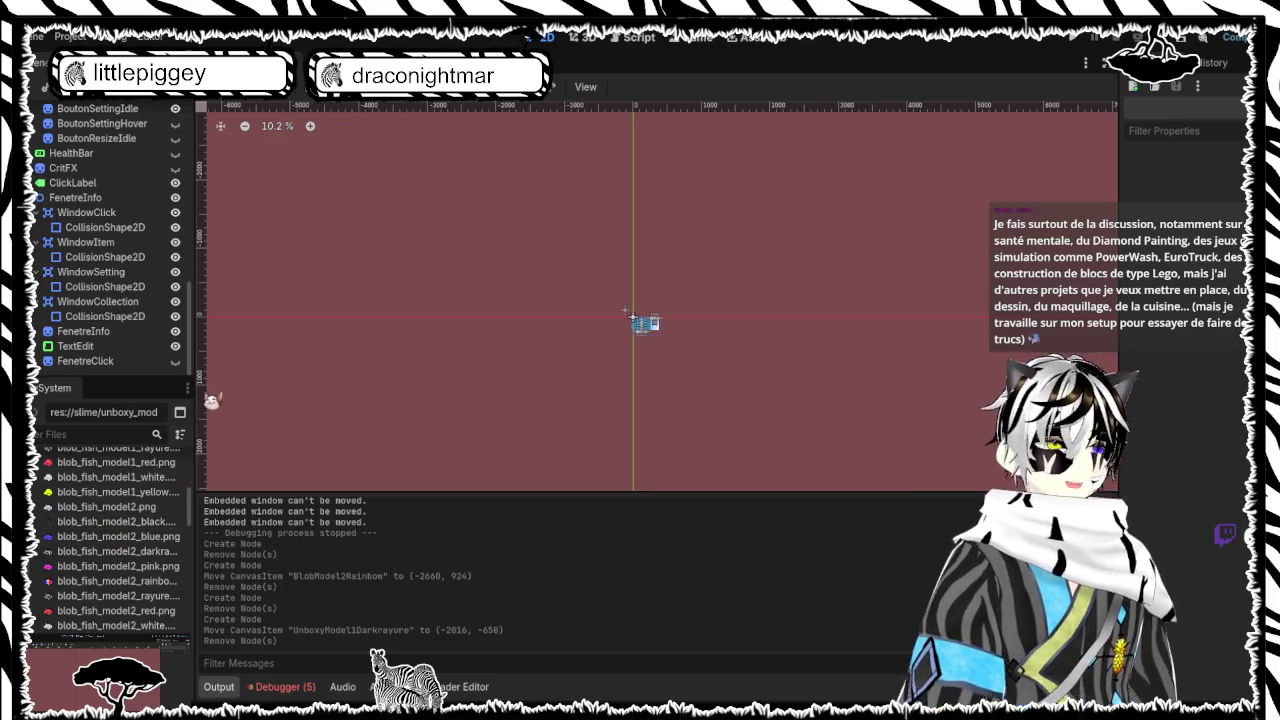
Zoom the 2D canvas in on the Work in Progress panel and its button row
scroll(630, 300, "up", 2)
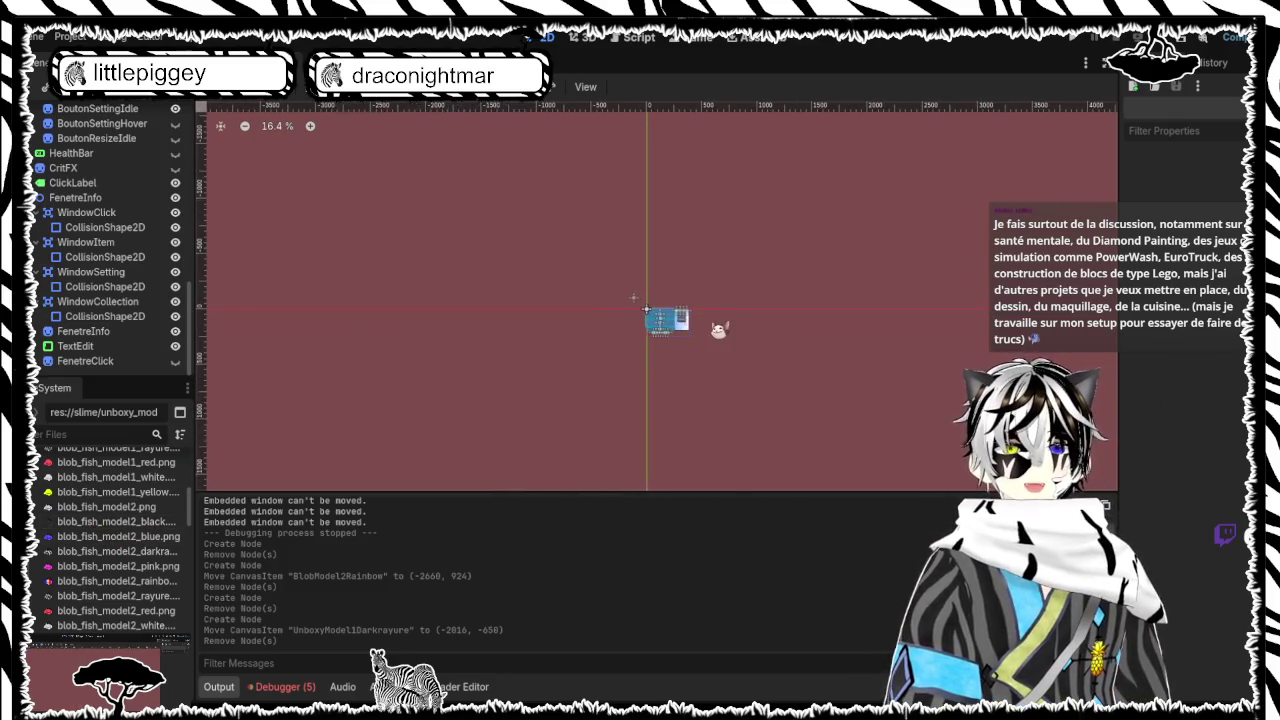
scroll(633, 297, "up", 8)
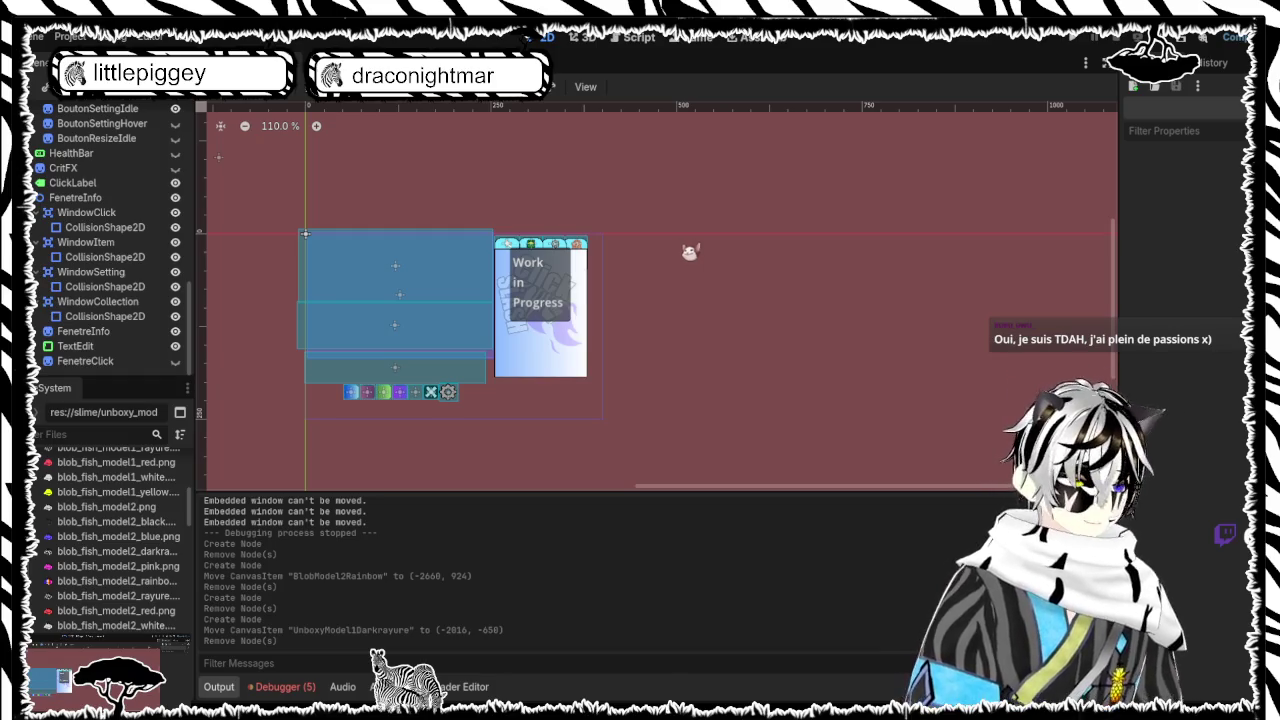
scroll(663, 277, "up", 5)
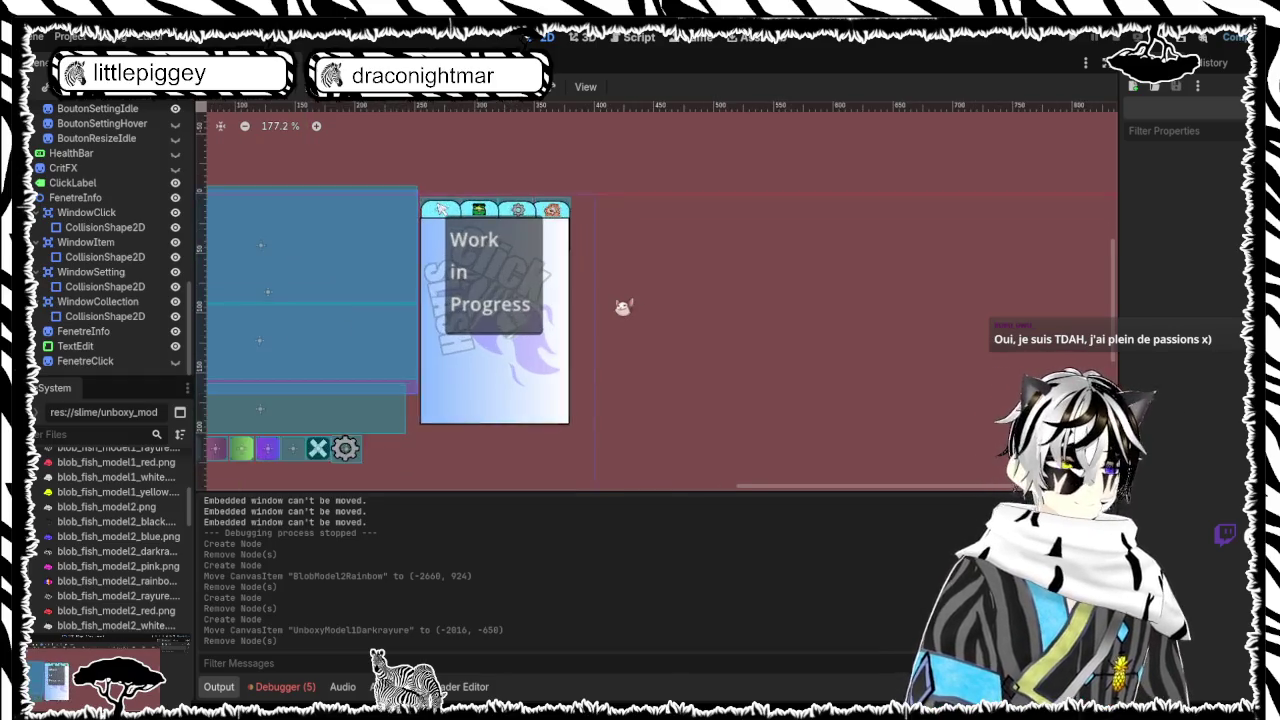
scroll(627, 250, "down", 7)
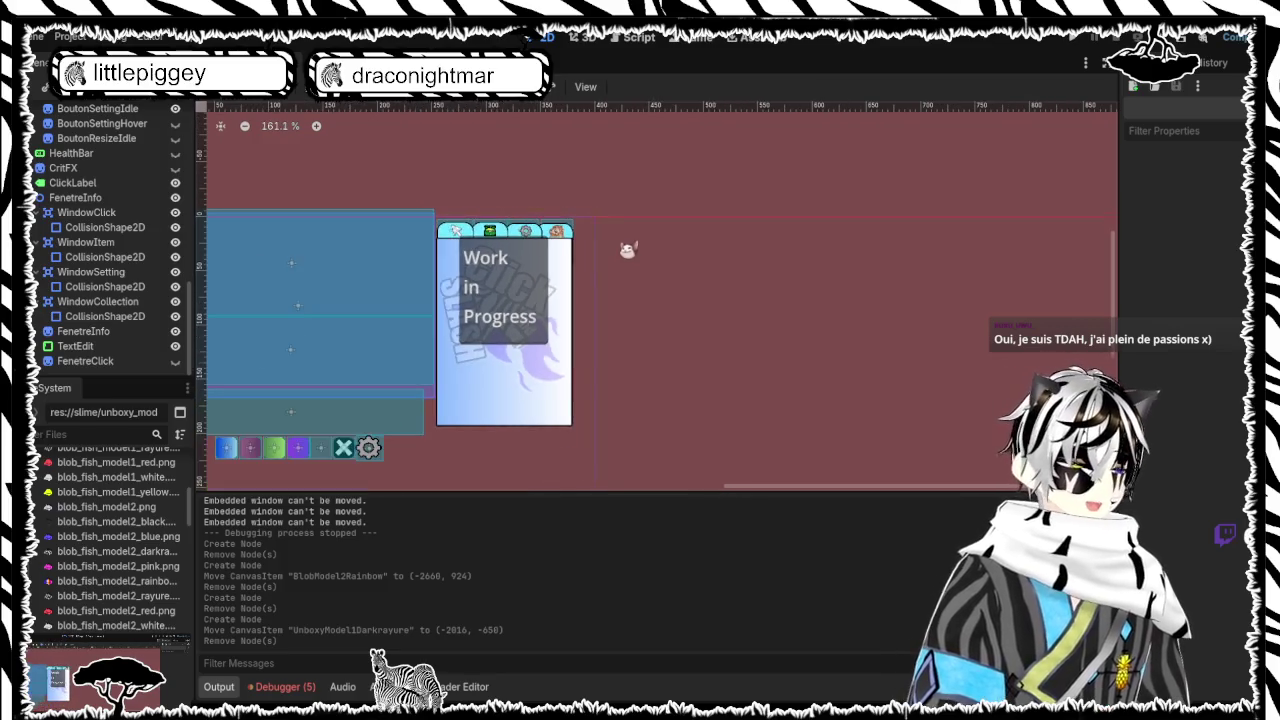
scroll(625, 249, "up", 11)
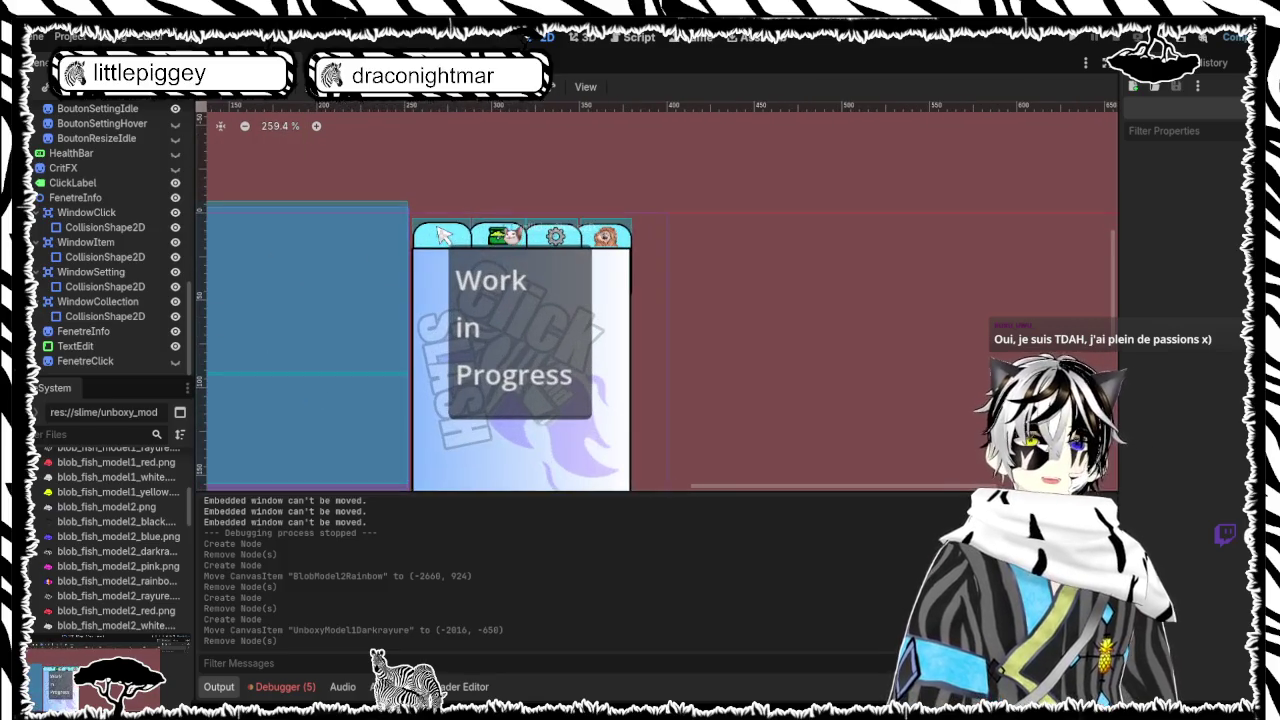
scroll(770, 224, "down", 5)
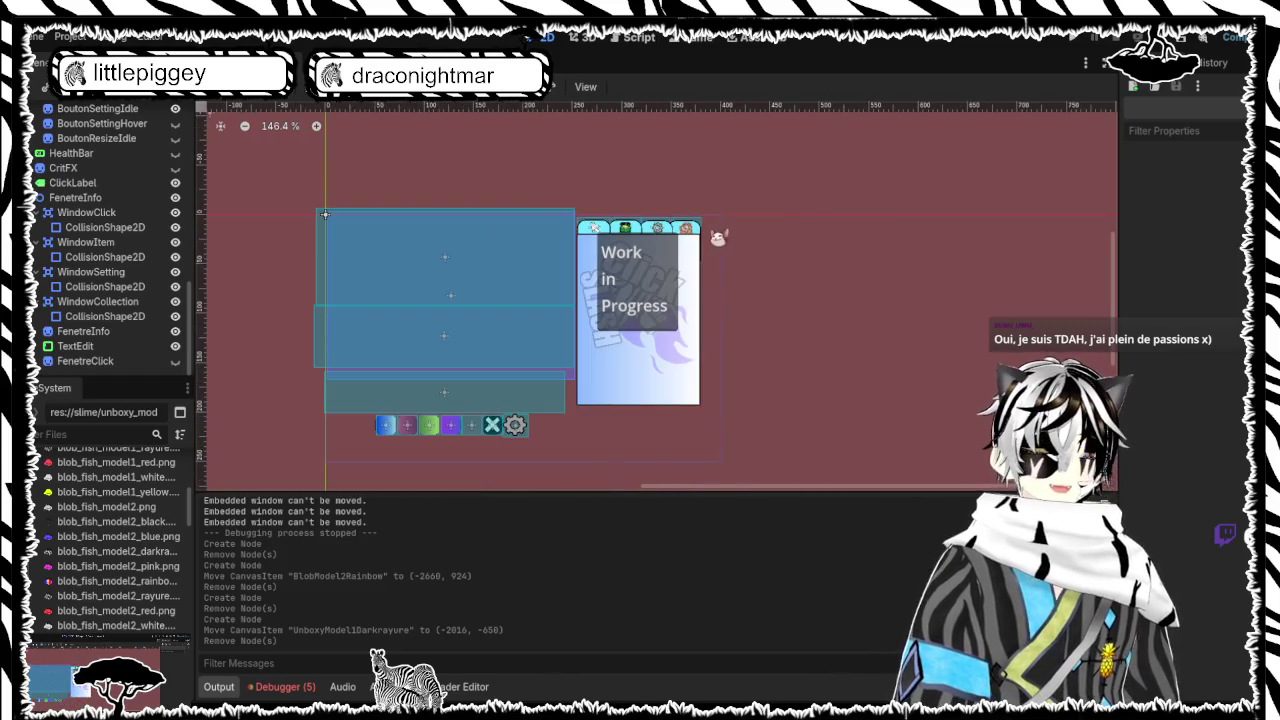
scroll(718, 238, "up", 2)
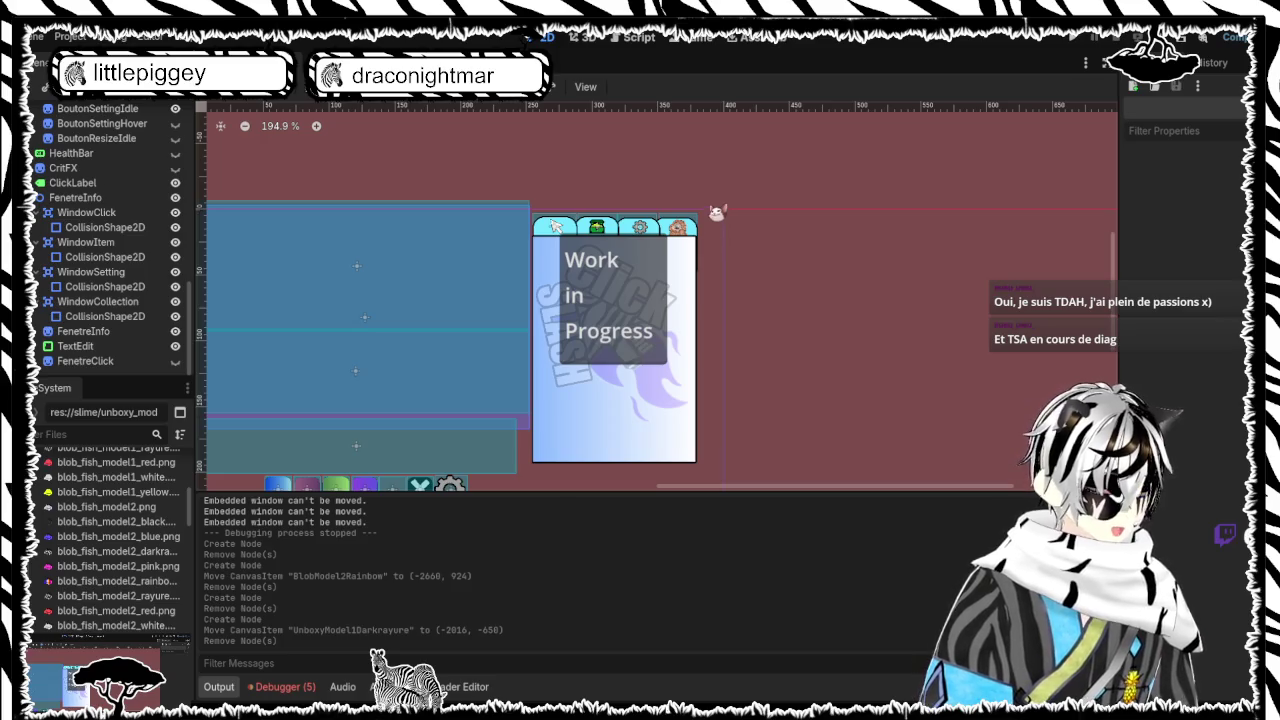
scroll(716, 212, "down", 4)
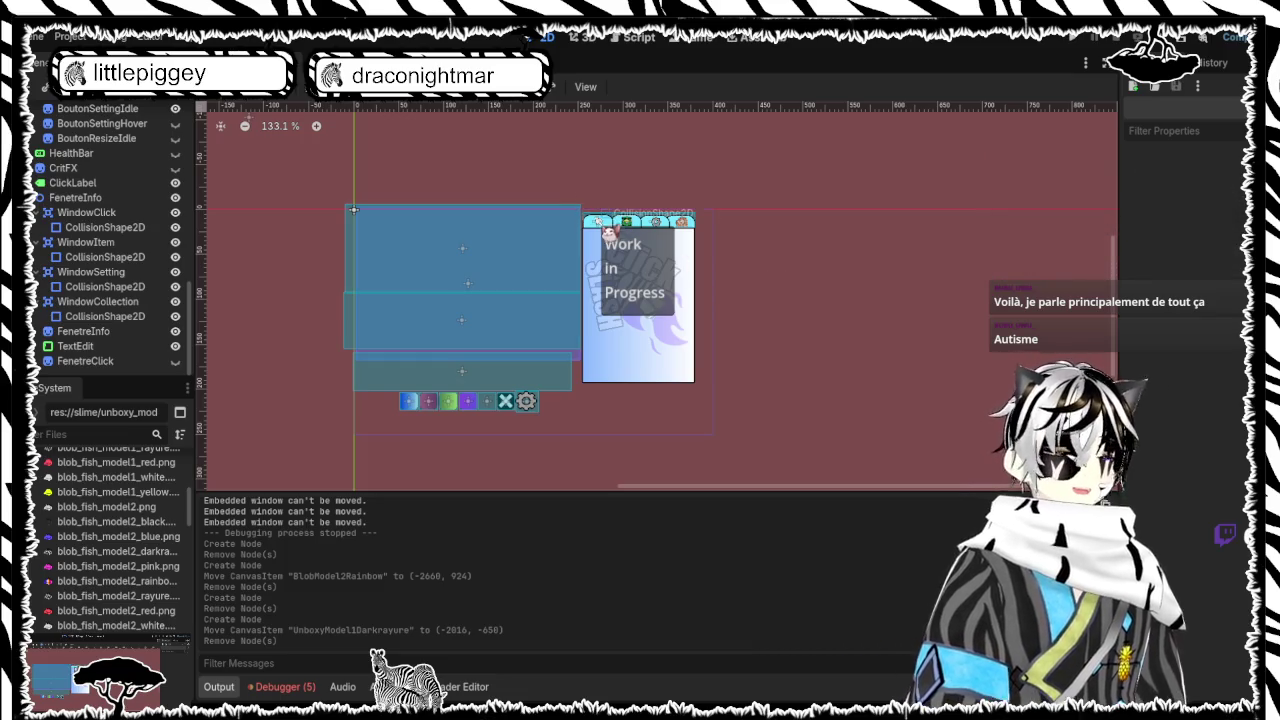
Frame the panel and select the Work in Progress TextEdit node in the viewport
scroll(760, 354, "up", 4)
scroll(760, 354, "down", 4)
scroll(742, 311, "up", 6)
scroll(742, 311, "down", 3)
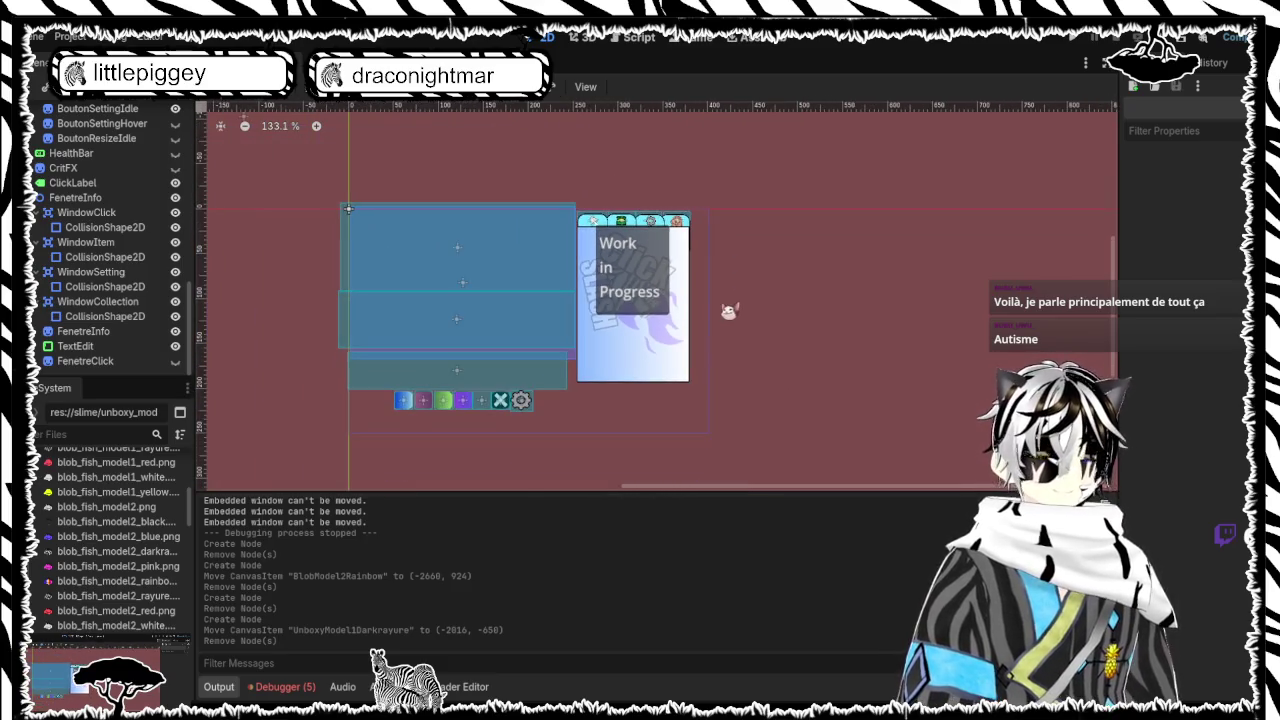
scroll(700, 308, "up", 2)
scroll(668, 306, "down", 4)
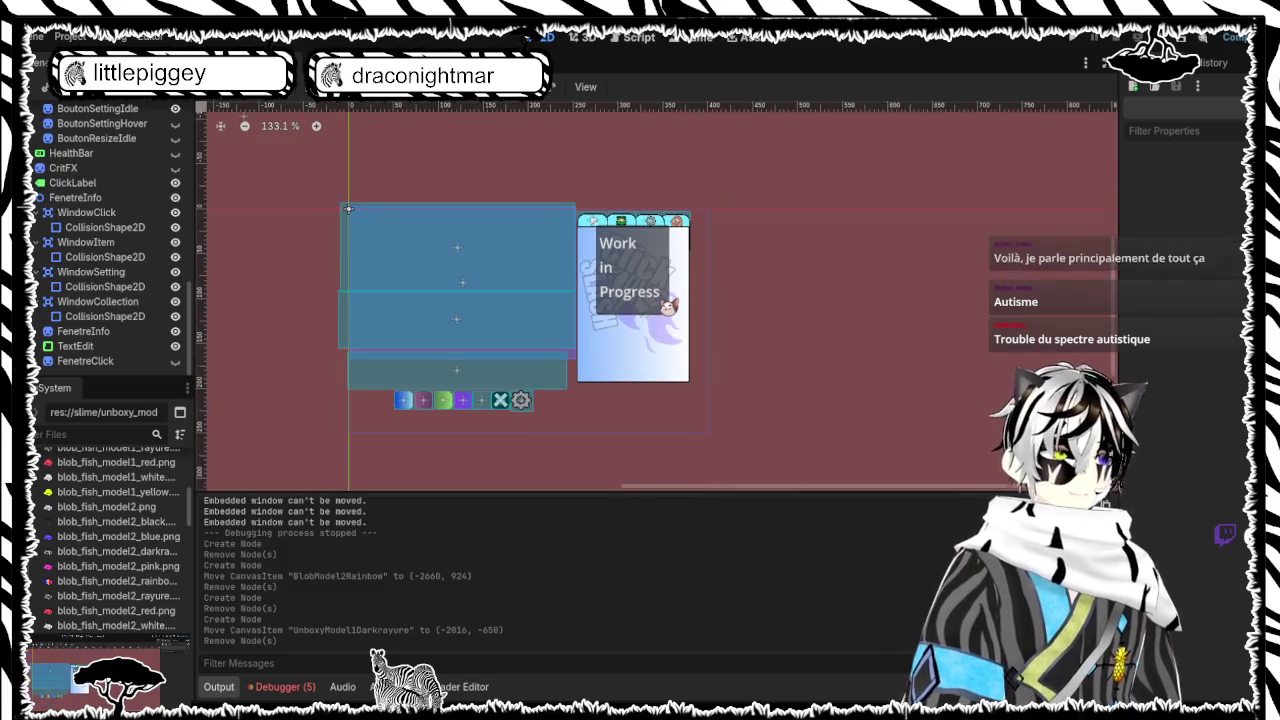
scroll(661, 320, "up", 3)
scroll(662, 320, "up", 2)
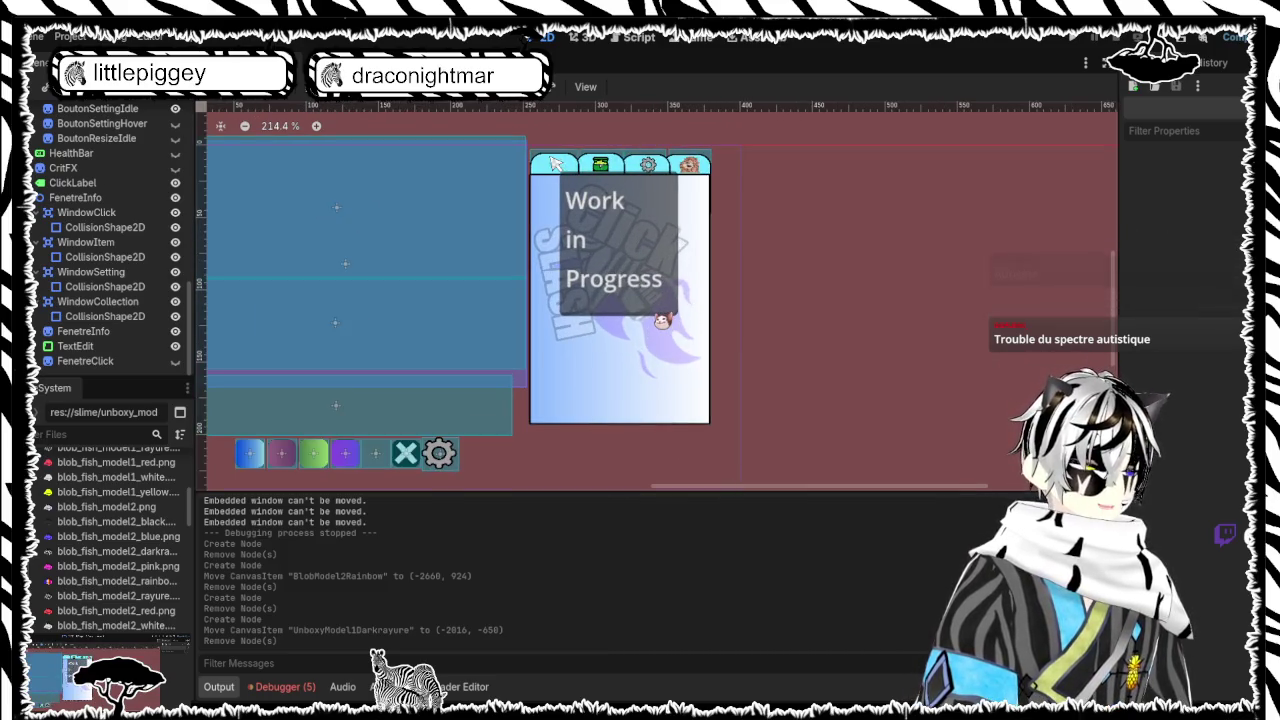
scroll(662, 320, "down", 2)
scroll(680, 323, "up", 2)
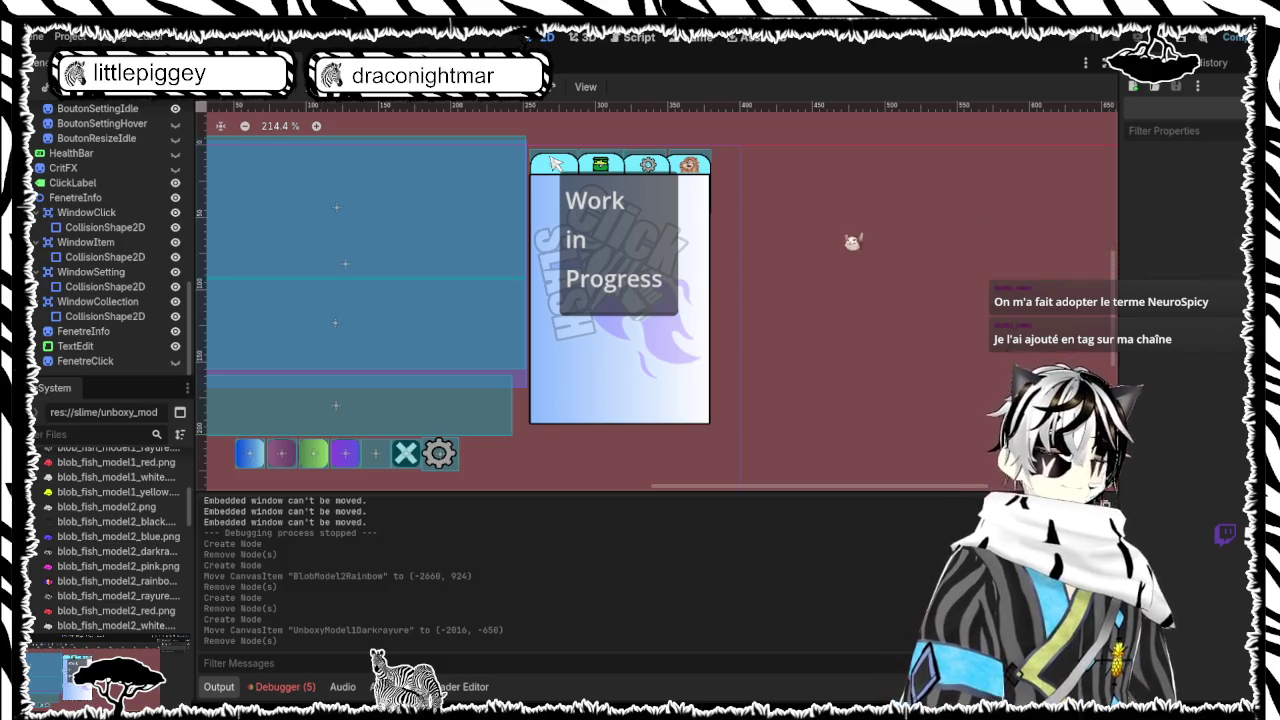
scroll(776, 204, "down", 4)
scroll(777, 204, "down", 2)
scroll(769, 200, "up", 4)
scroll(769, 177, "down", 8)
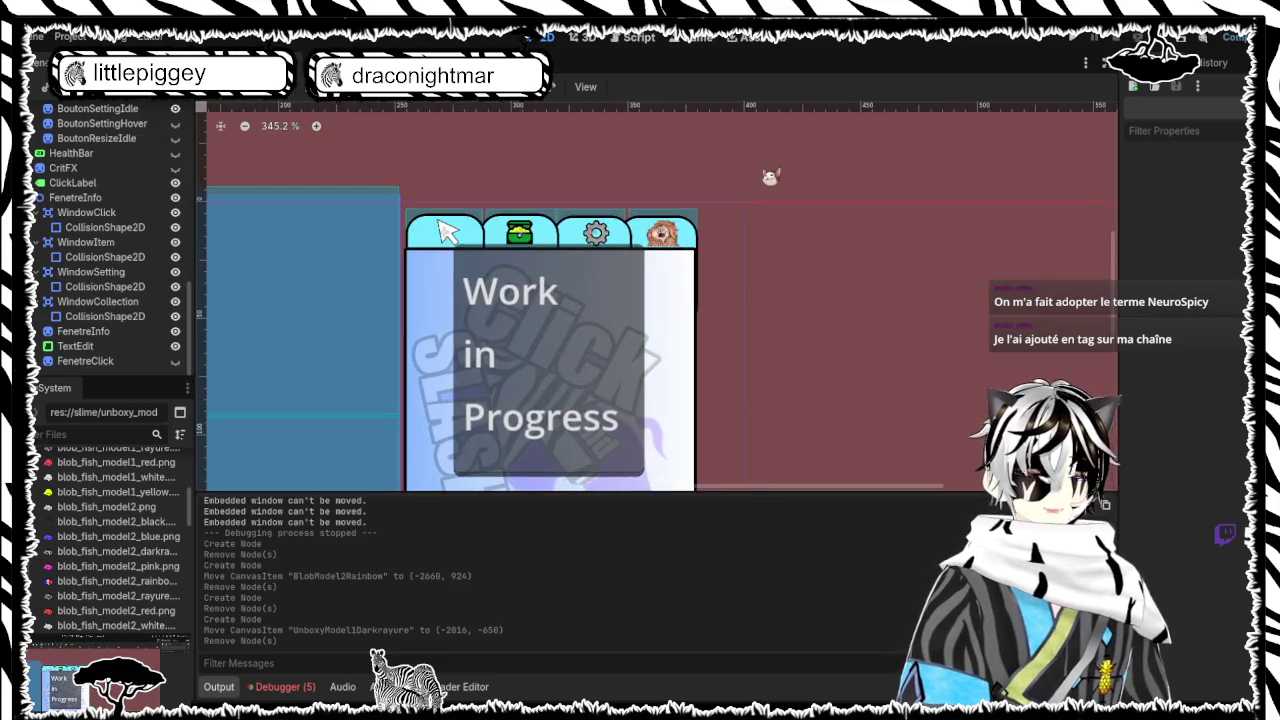
scroll(769, 177, "up", 6)
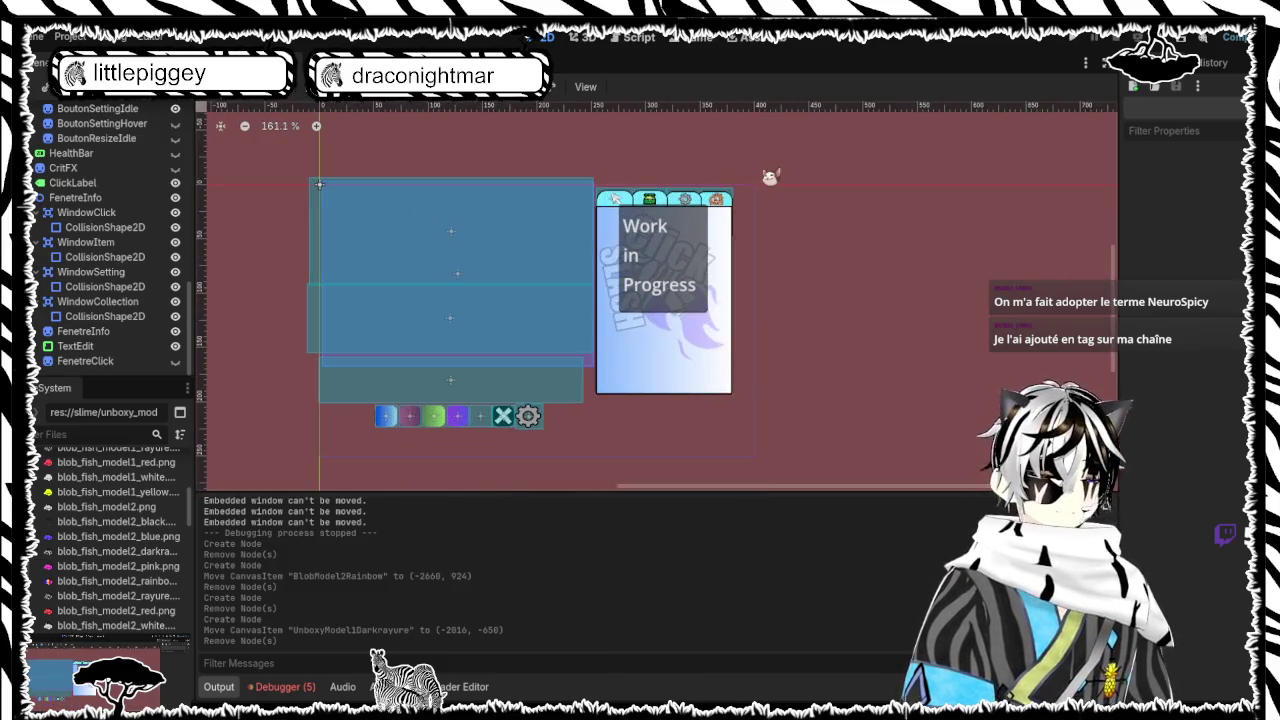
scroll(744, 184, "down", 7)
scroll(744, 184, "up", 6)
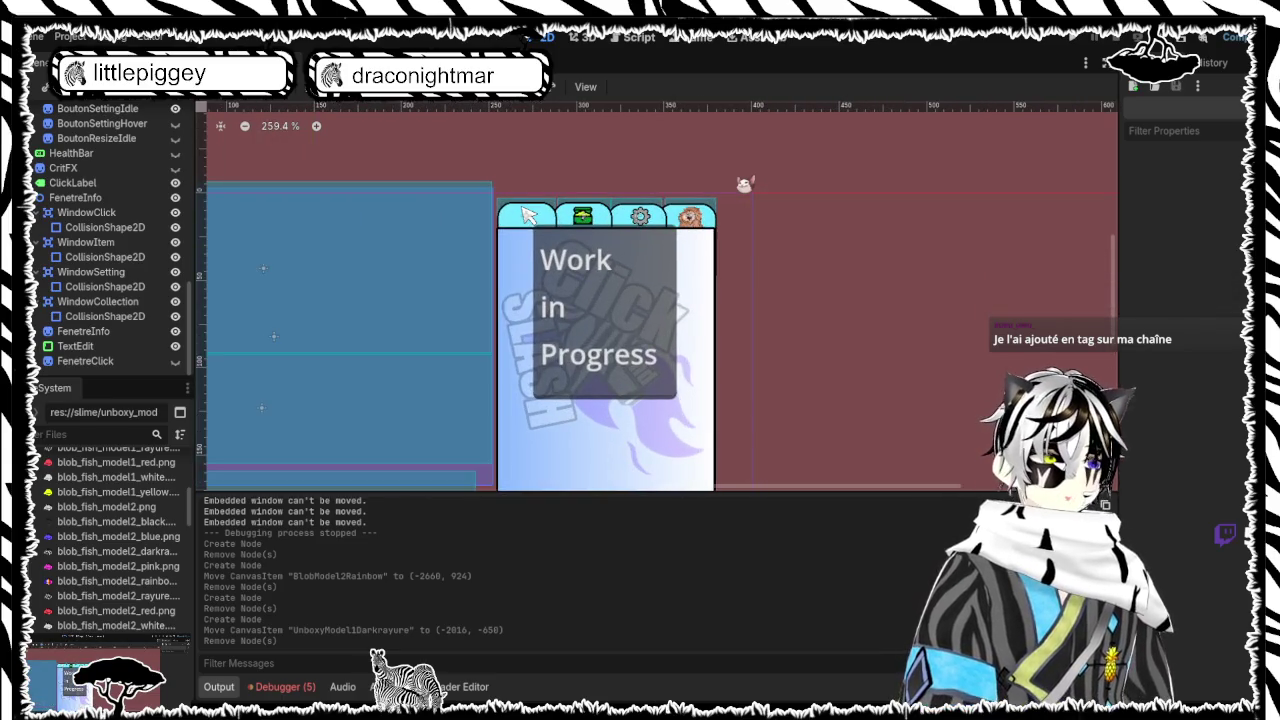
scroll(825, 222, "down", 4)
scroll(820, 222, "up", 4)
scroll(800, 226, "down", 7)
scroll(714, 297, "up", 6)
scroll(723, 291, "down", 6)
scroll(716, 303, "up", 6)
scroll(745, 293, "up", 5)
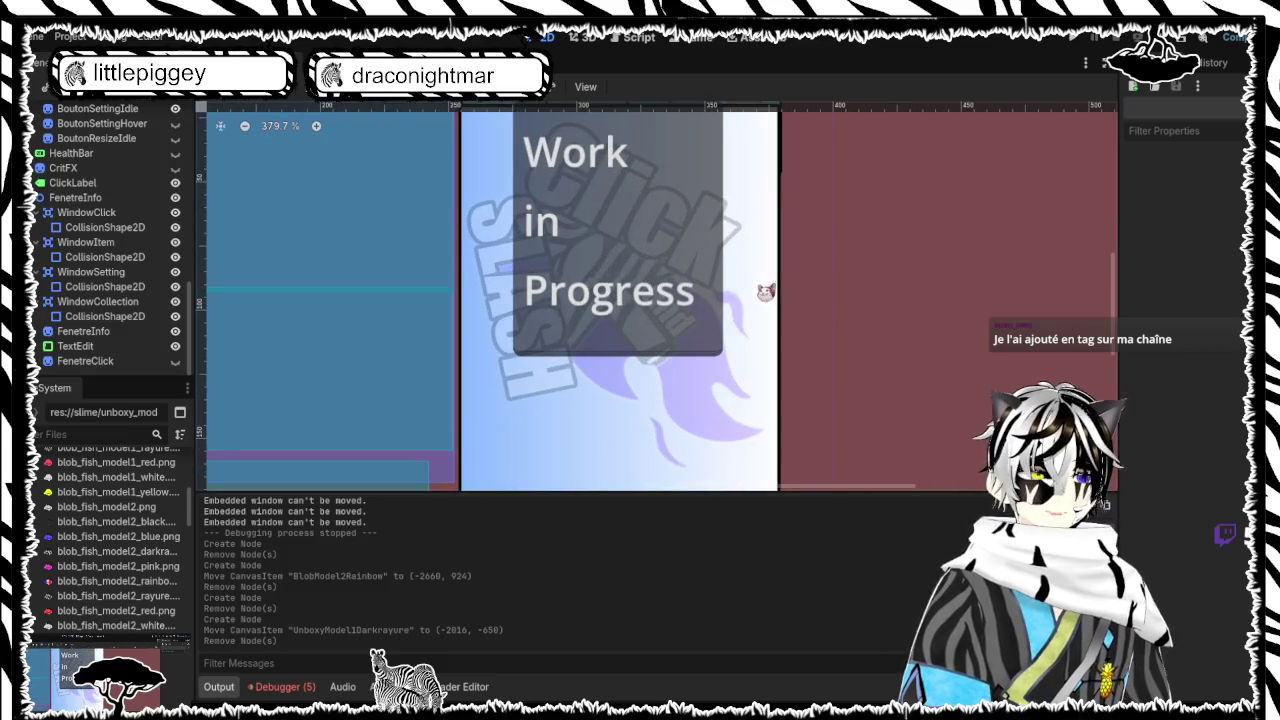
scroll(760, 290, "down", 6)
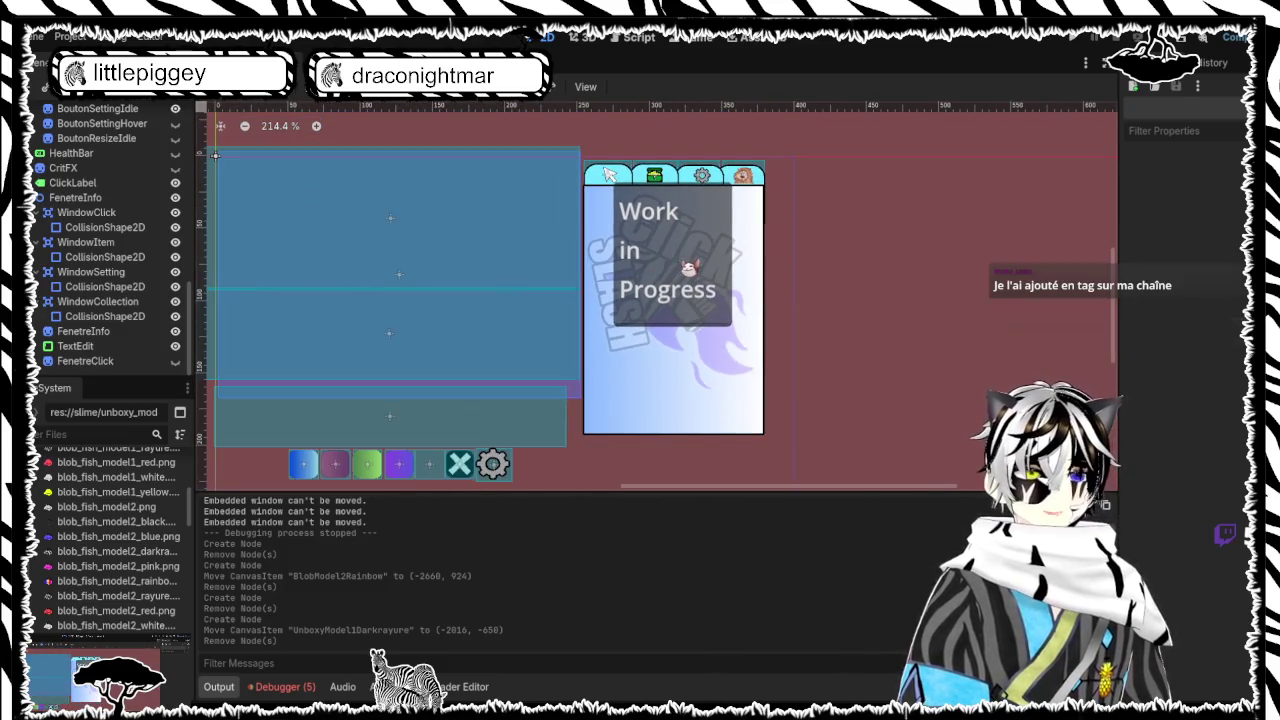
left_click(688, 268)
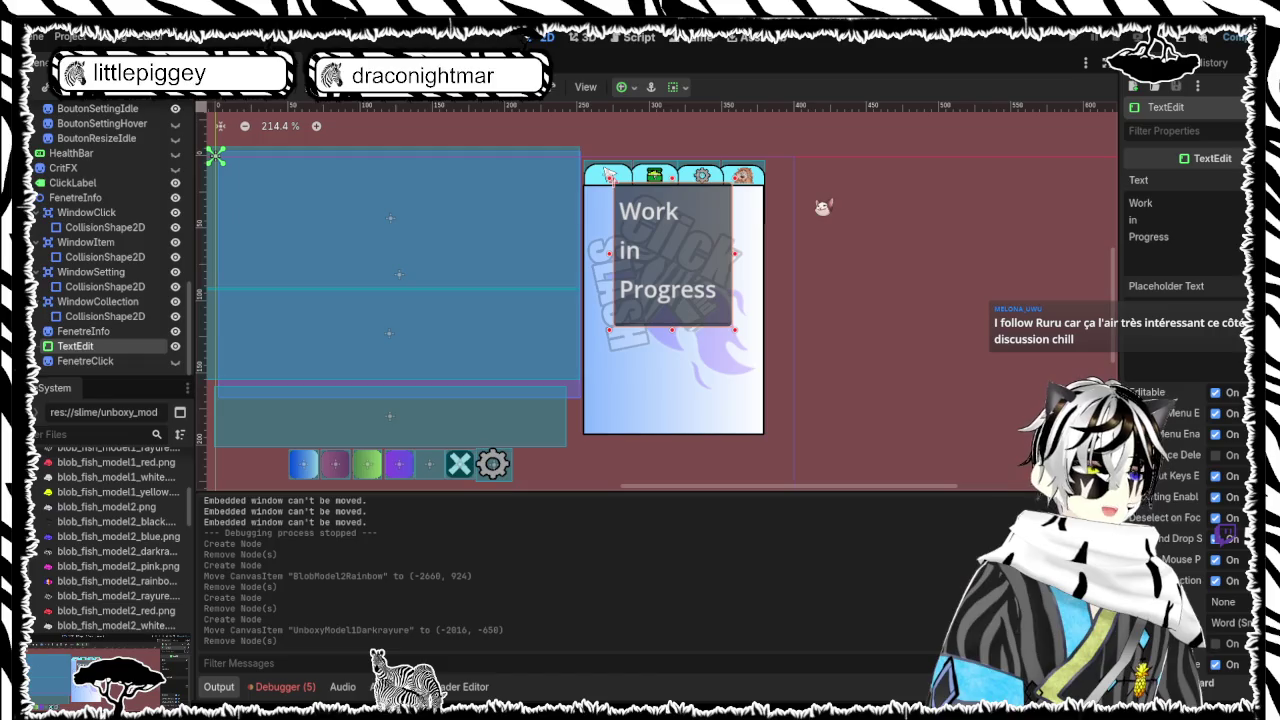
Drag the Work in Progress text box down 22 px to position (275, 40)
left_click_drag(700, 252, 700, 285)
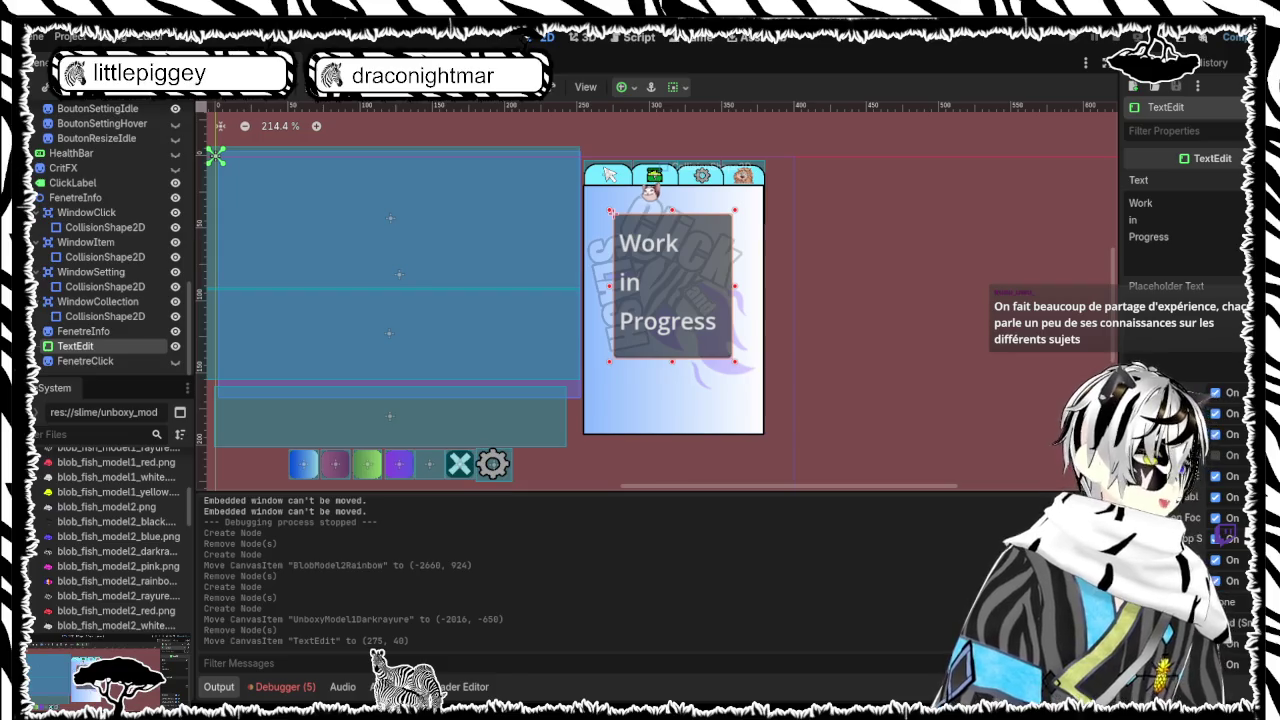
scroll(561, 280, "down", 3)
scroll(561, 280, "up", 1)
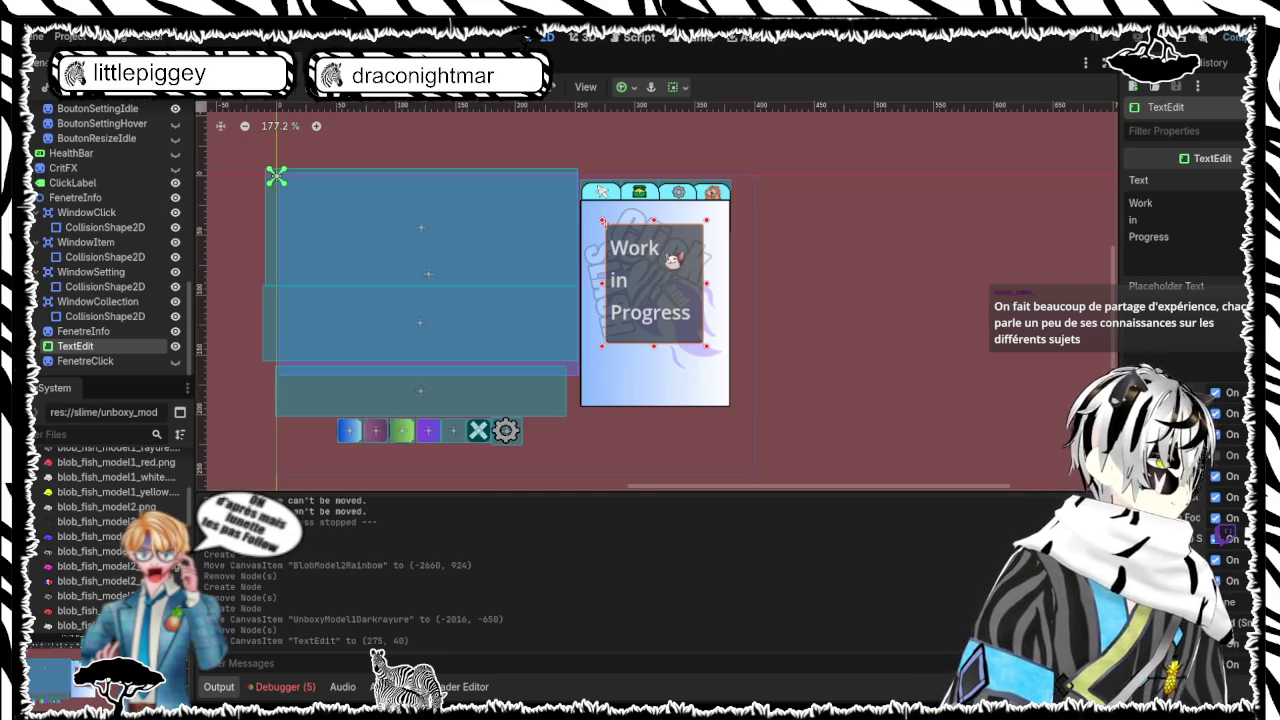
scroll(667, 252, "down", 1)
scroll(667, 252, "up", 3)
scroll(671, 260, "up", 2)
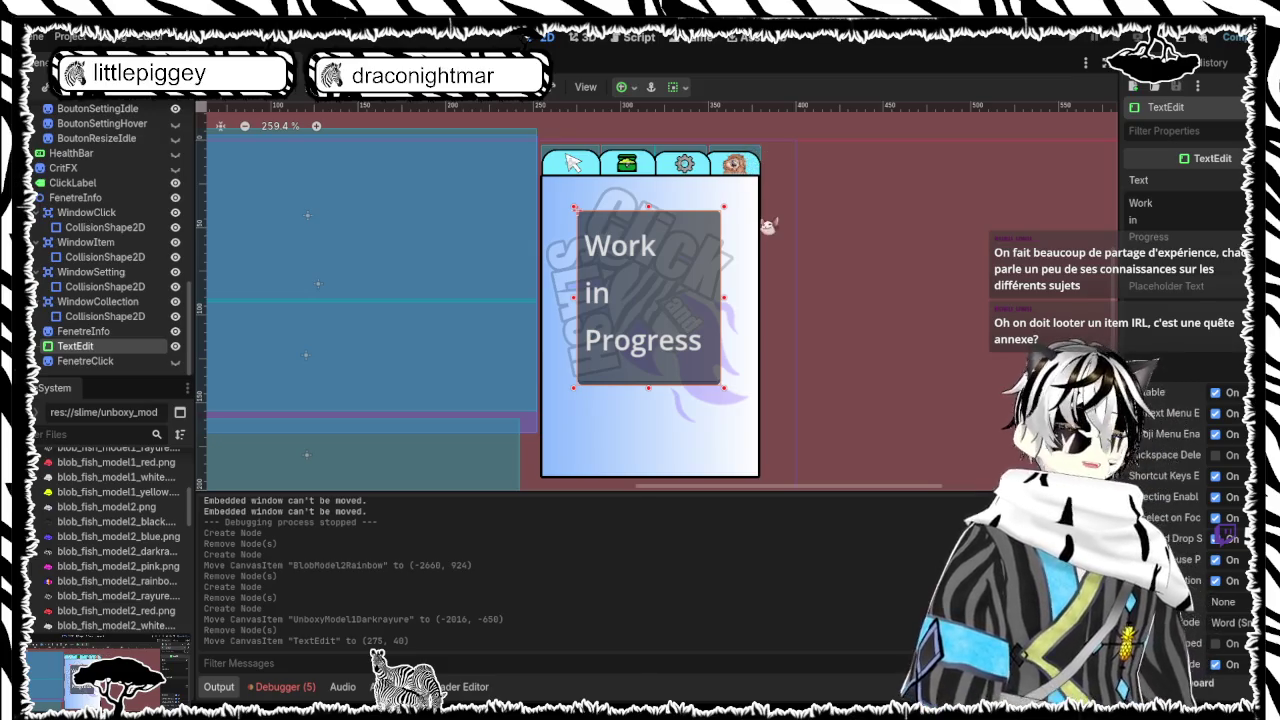
left_click(764, 326)
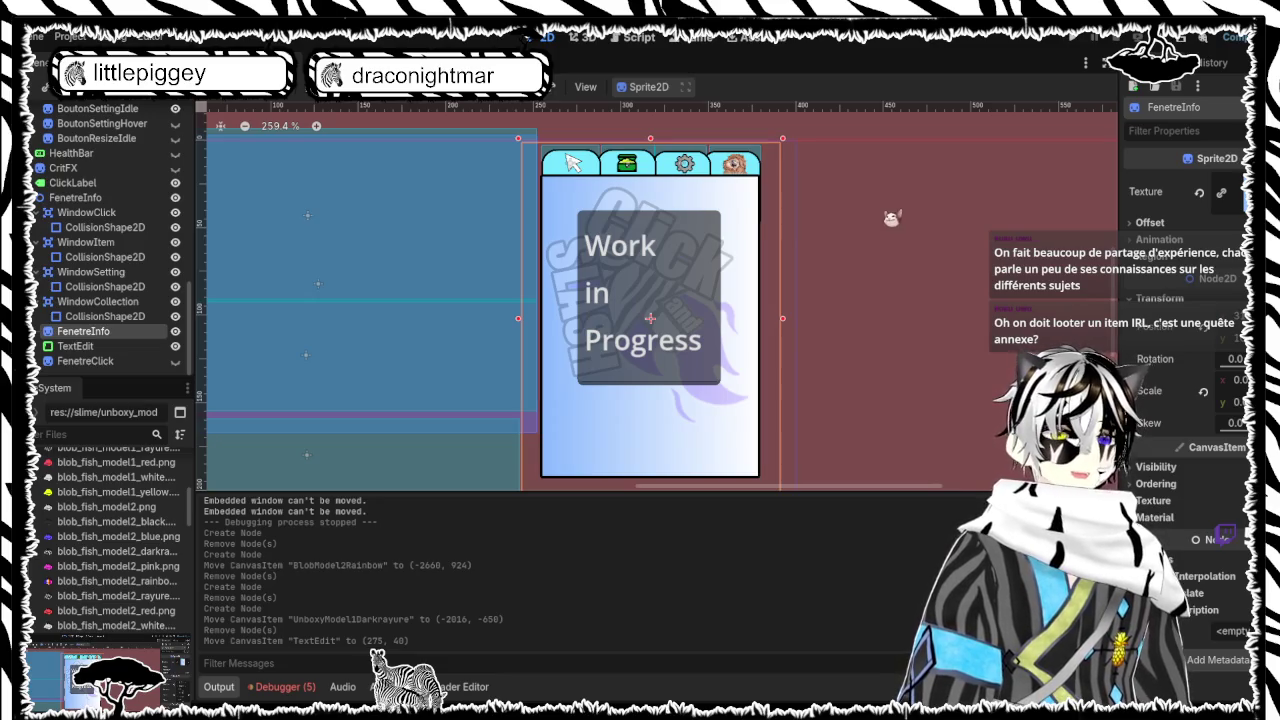
scroll(914, 263, "down", 6)
scroll(914, 263, "up", 4)
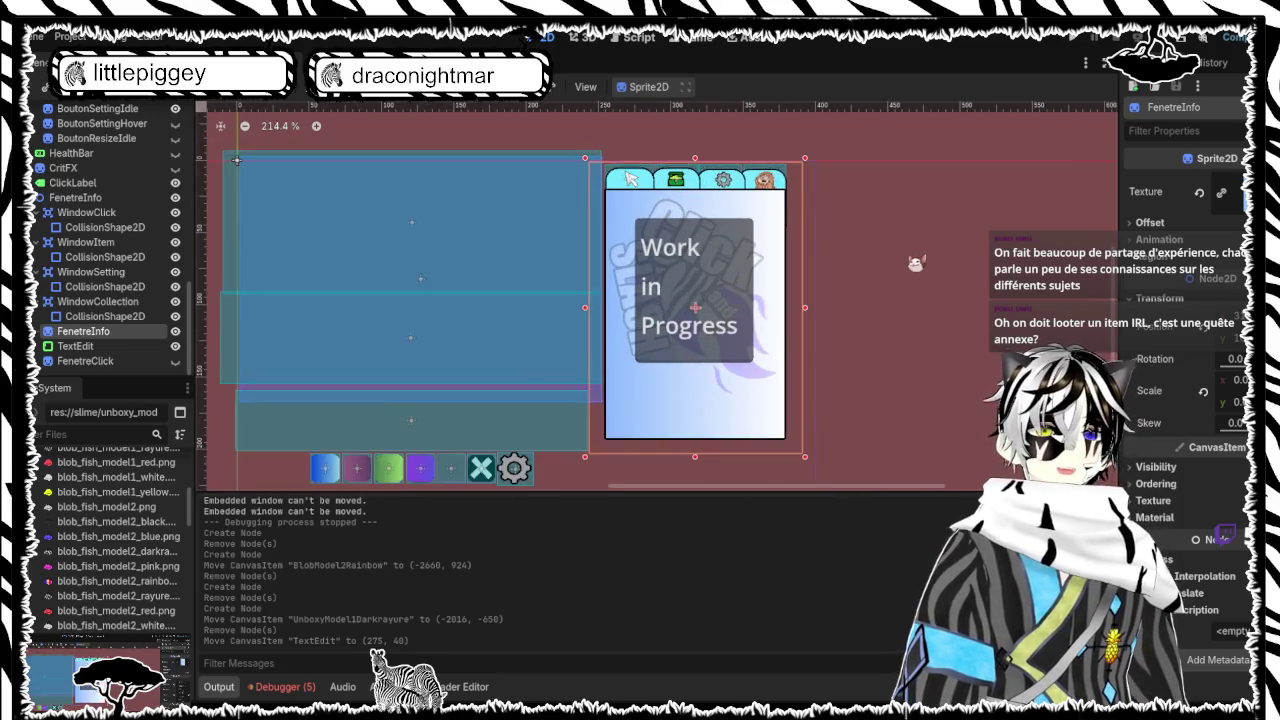
scroll(914, 263, "down", 2)
scroll(780, 291, "up", 2)
scroll(749, 294, "down", 4)
scroll(752, 307, "up", 3)
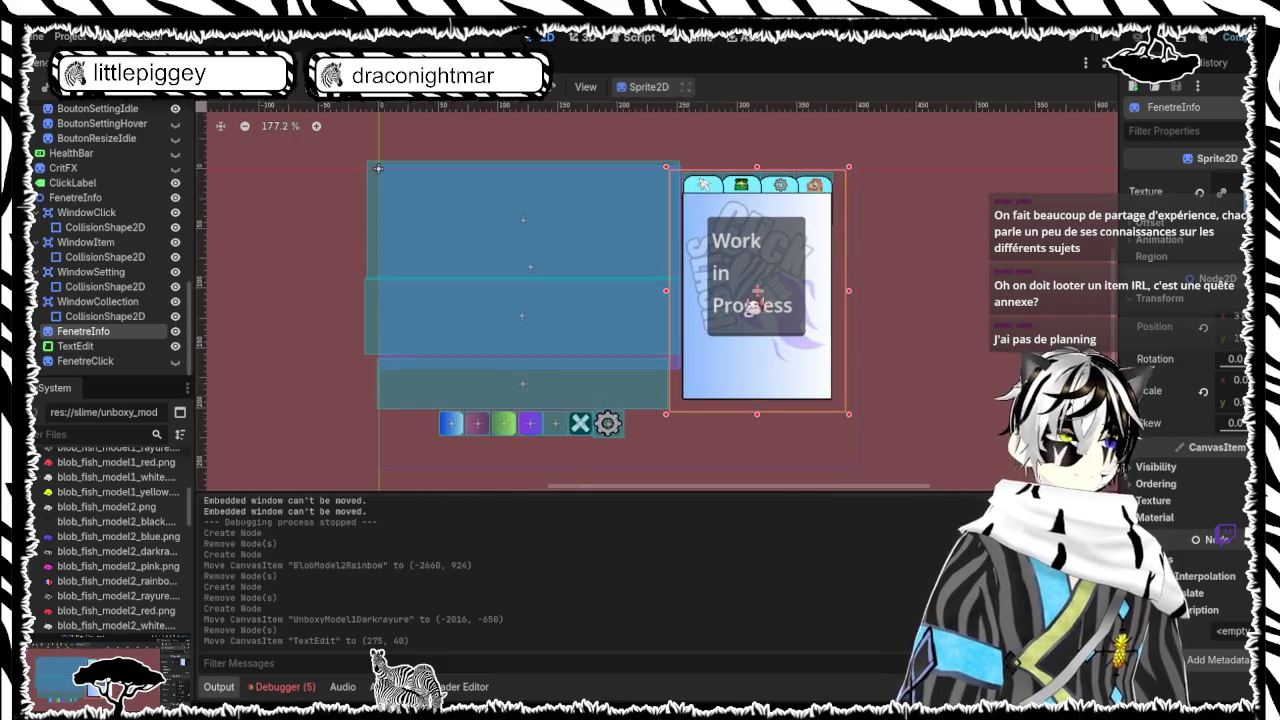
scroll(748, 280, "down", 2)
scroll(742, 280, "up", 2)
scroll(634, 289, "up", 1)
scroll(631, 297, "down", 2)
scroll(634, 294, "up", 2)
scroll(636, 298, "down", 1)
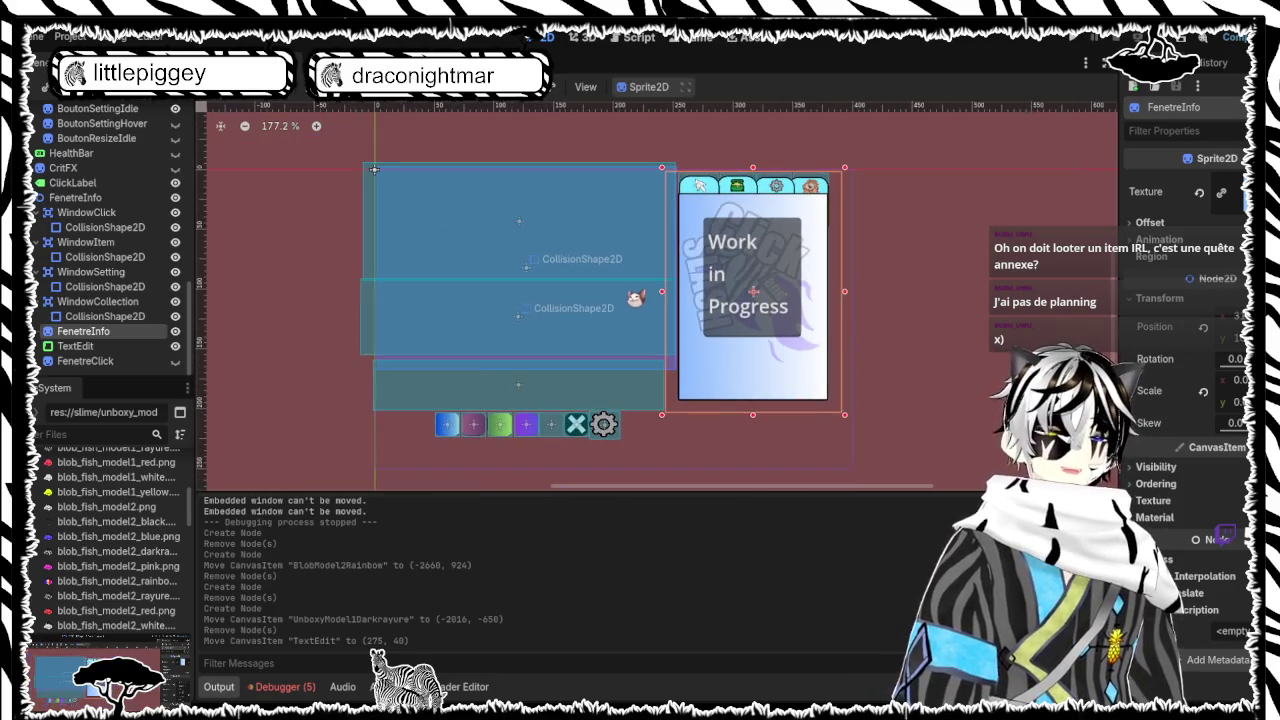
left_click(288, 312)
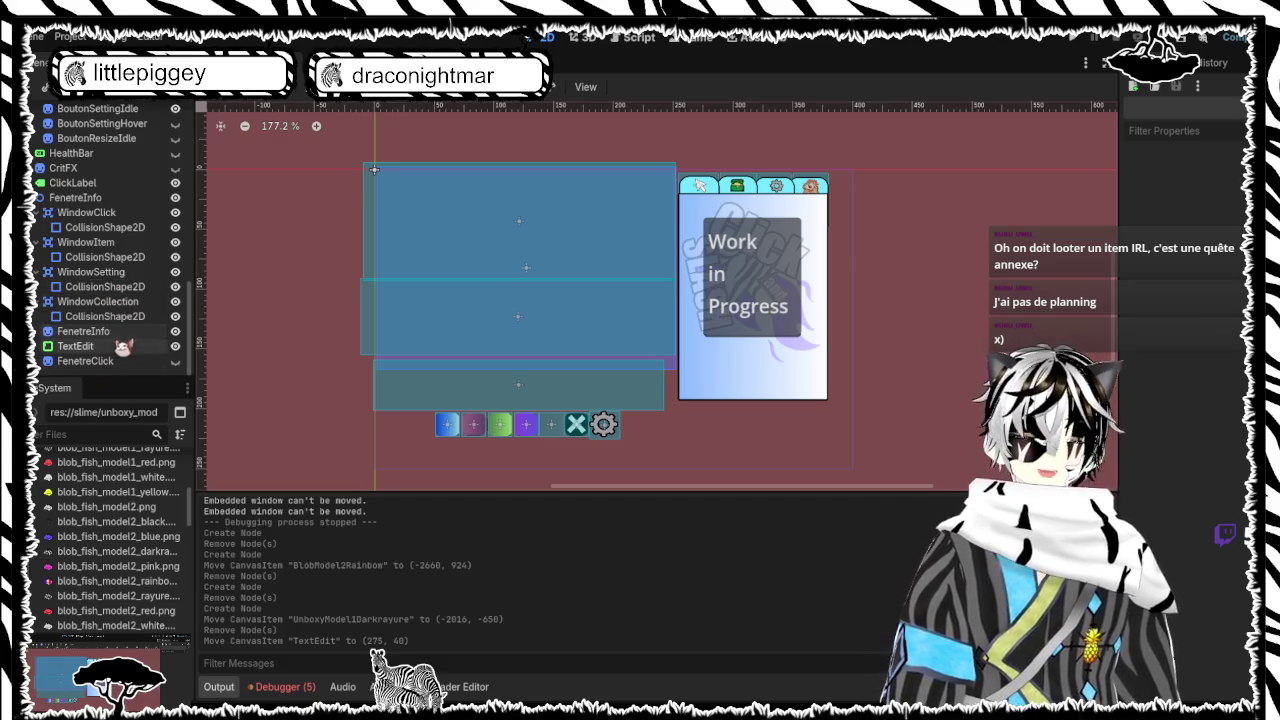
Fold the Bouton node in the Scene dock to hide its child buttons
scroll(127, 338, "up", 3)
scroll(128, 337, "up", 6)
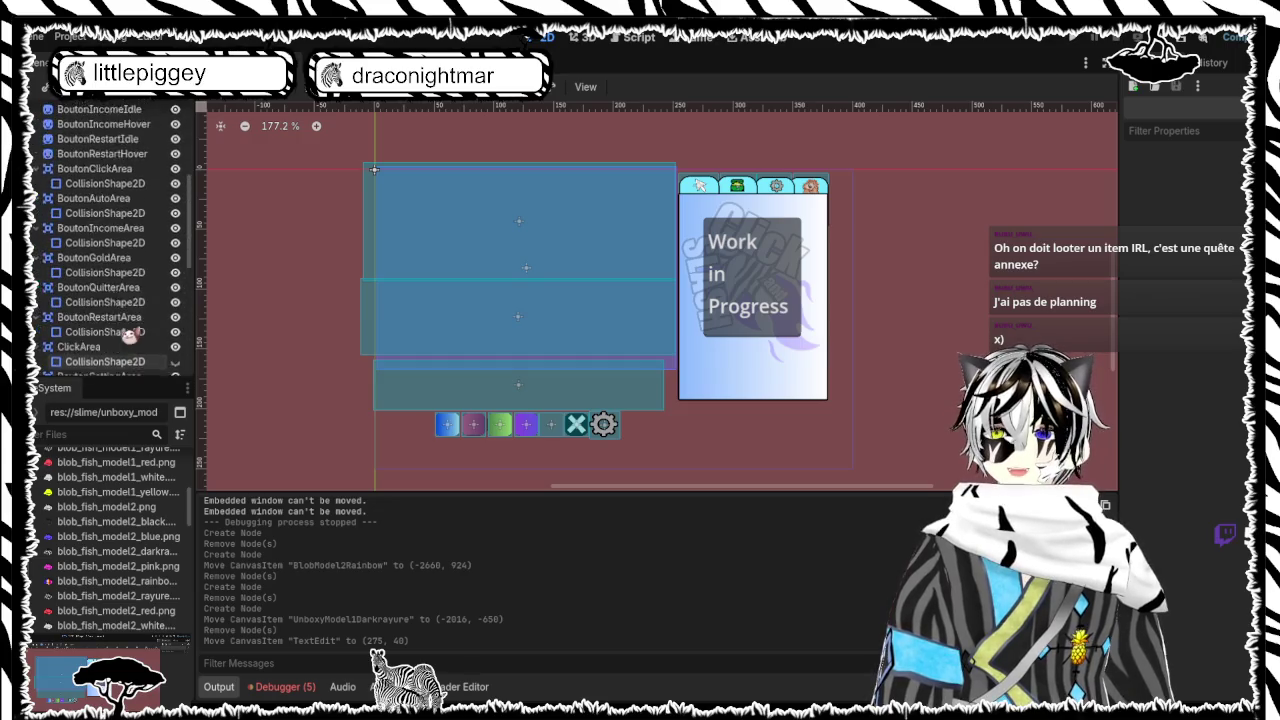
scroll(122, 336, "up", 4)
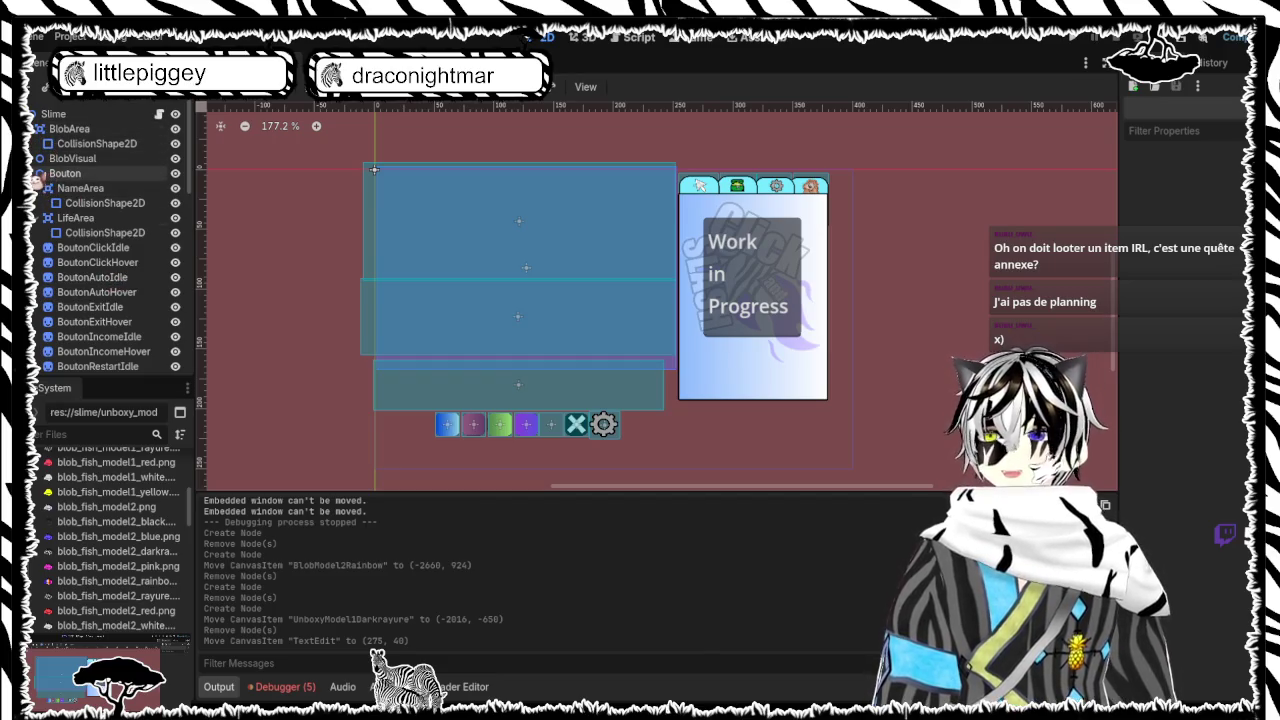
left_click(32, 173)
scroll(89, 226, "down", 1)
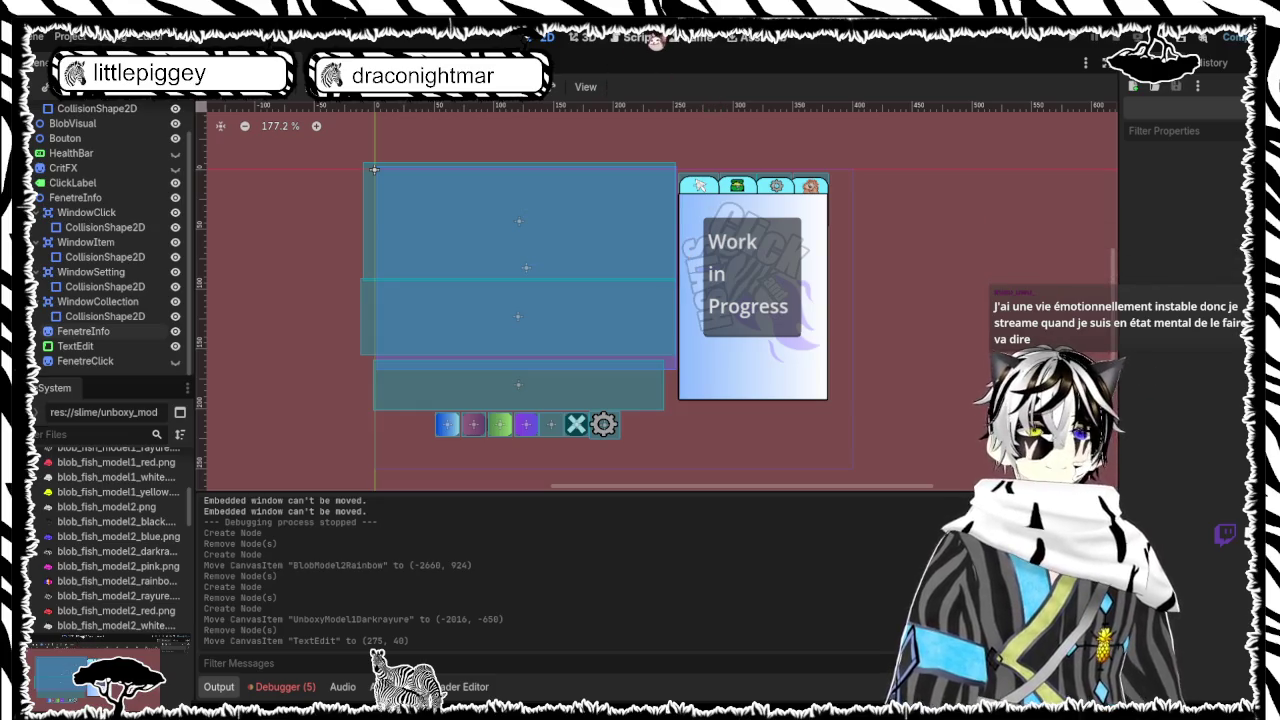
left_click(640, 38)
scroll(666, 222, "up", 20)
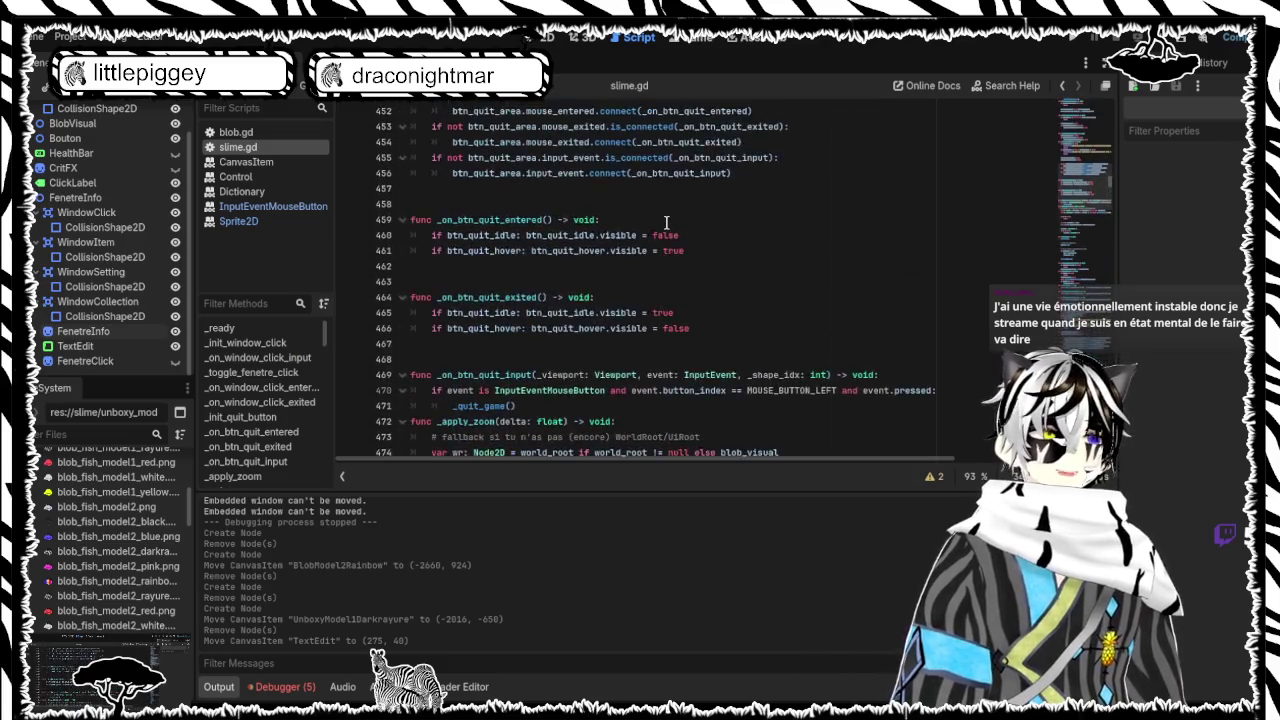
scroll(666, 222, "up", 5)
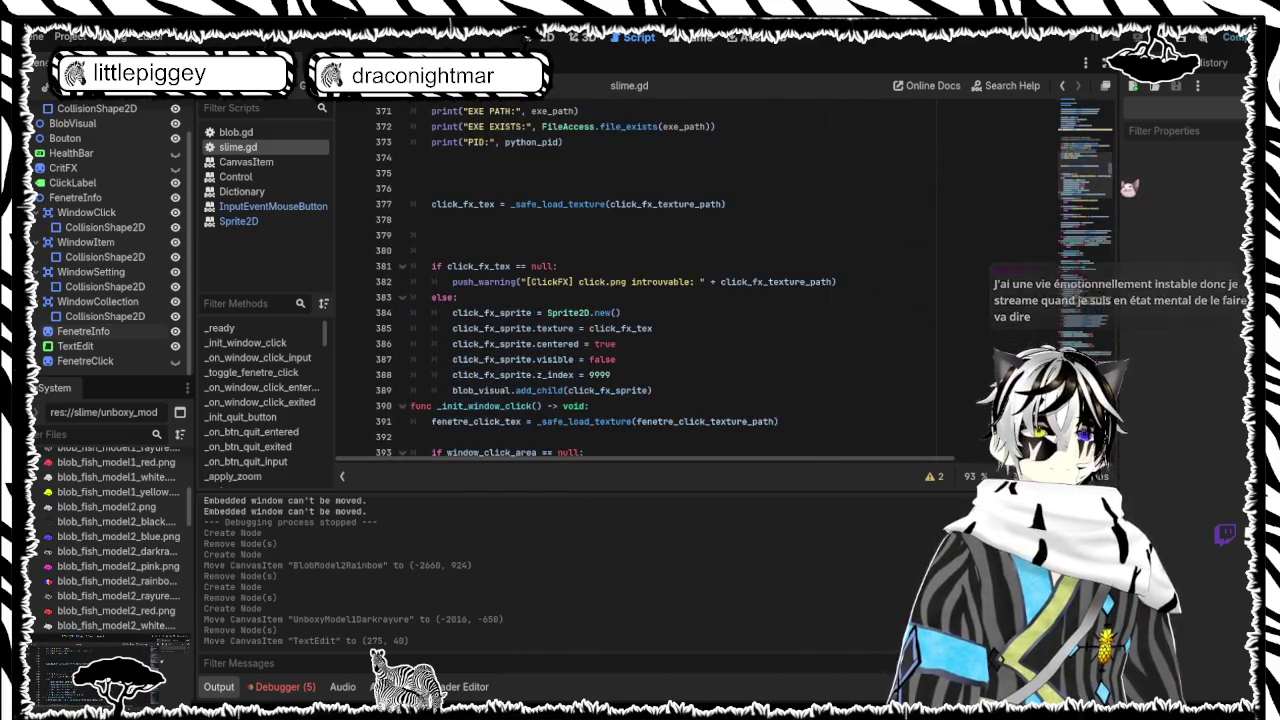
scroll(1060, 115, "up", 15)
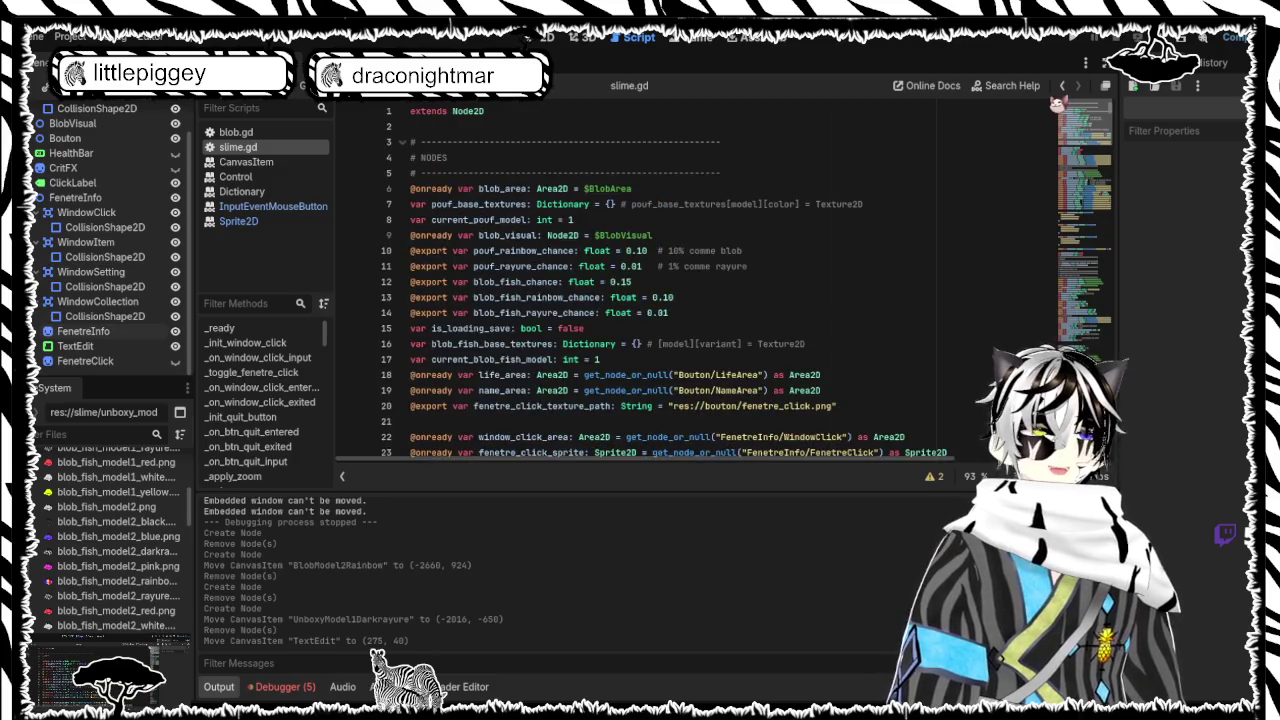
mouse_move(1060, 115)
left_mouse_down()
mouse_move(1053, 155)
mouse_move(1050, 110)
left_mouse_up()
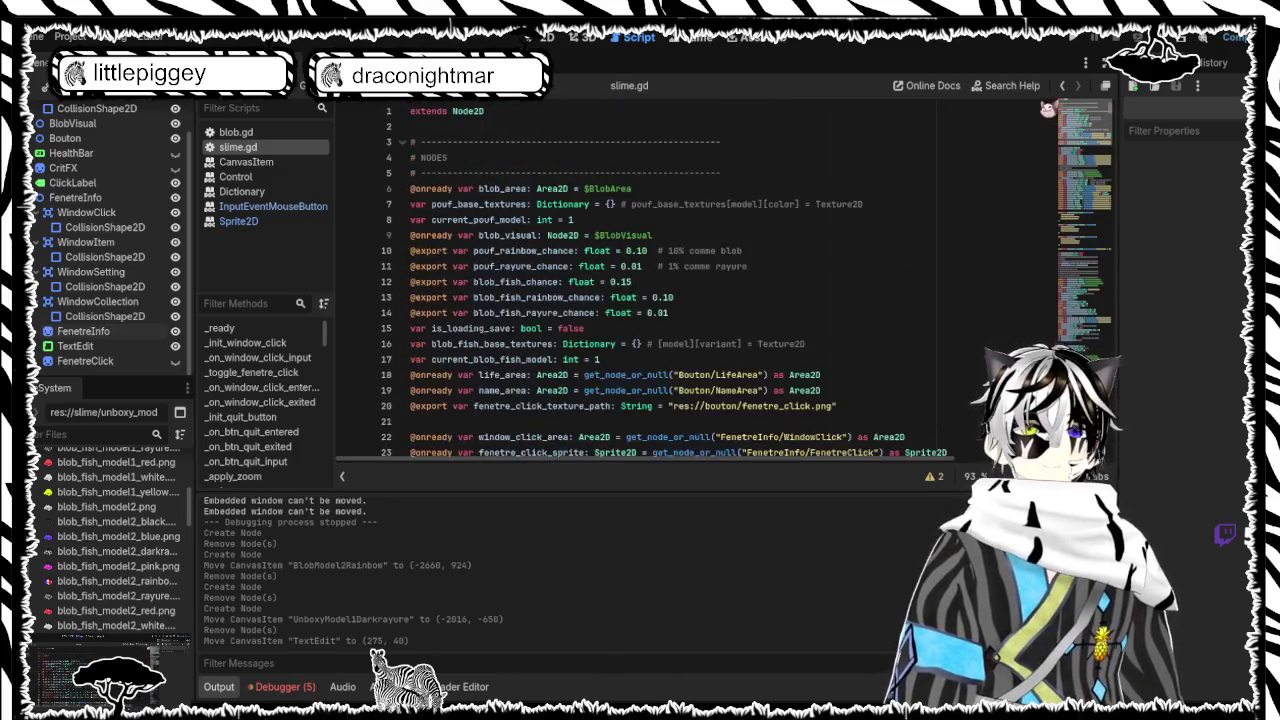
scroll(770, 314, "down", 10)
scroll(770, 314, "down", 3)
scroll(770, 314, "up", 5)
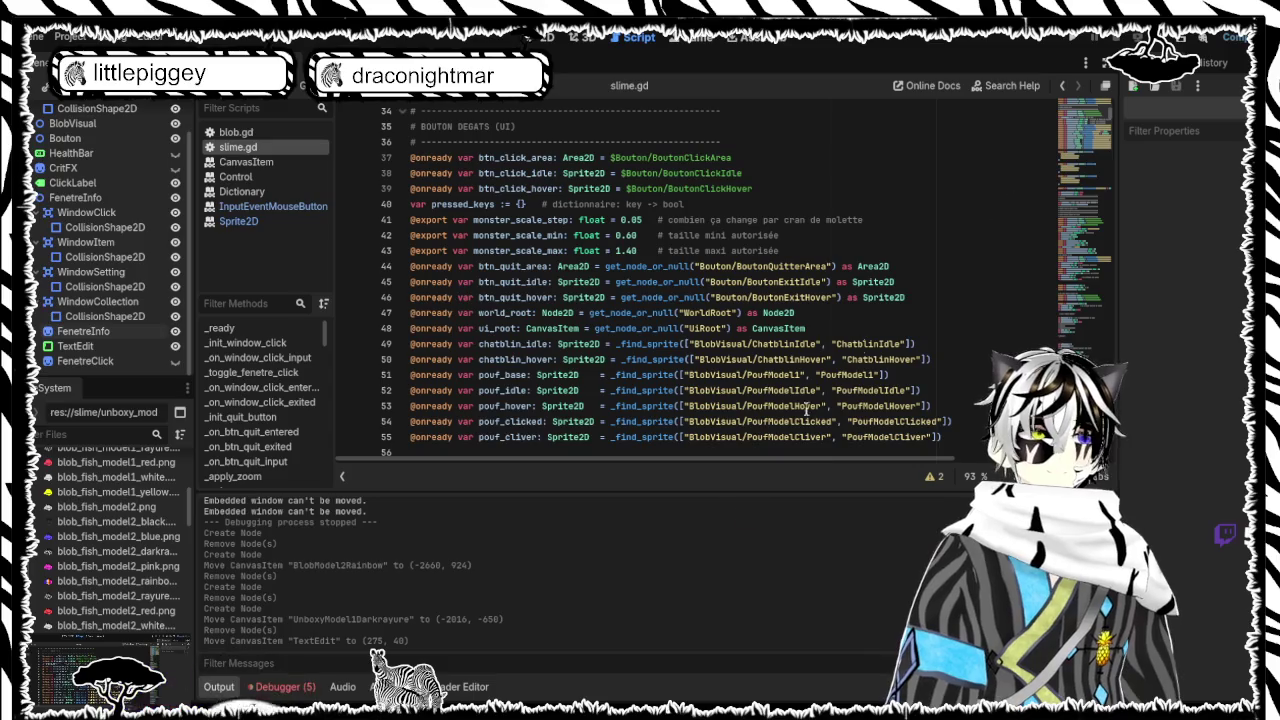
scroll(661, 335, "down", 1)
scroll(661, 335, "down", 1)
scroll(661, 335, "up", 4)
scroll(661, 335, "down", 4)
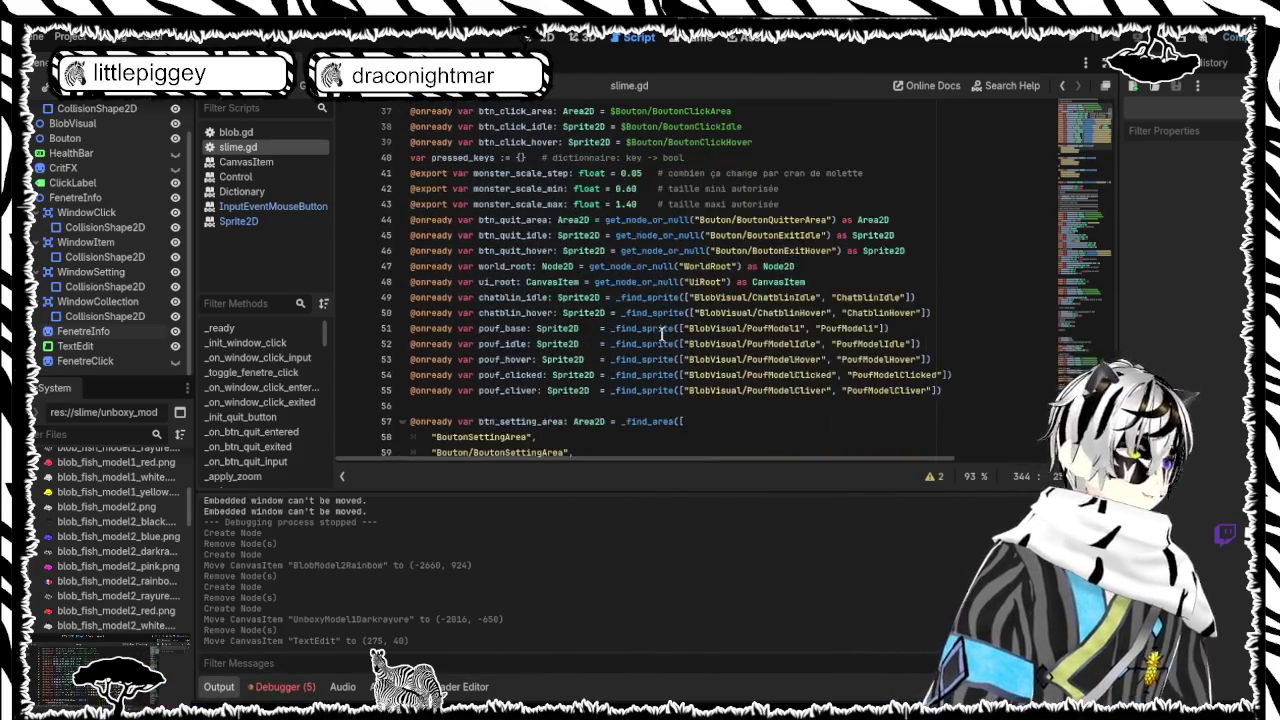
scroll(641, 365, "down", 3)
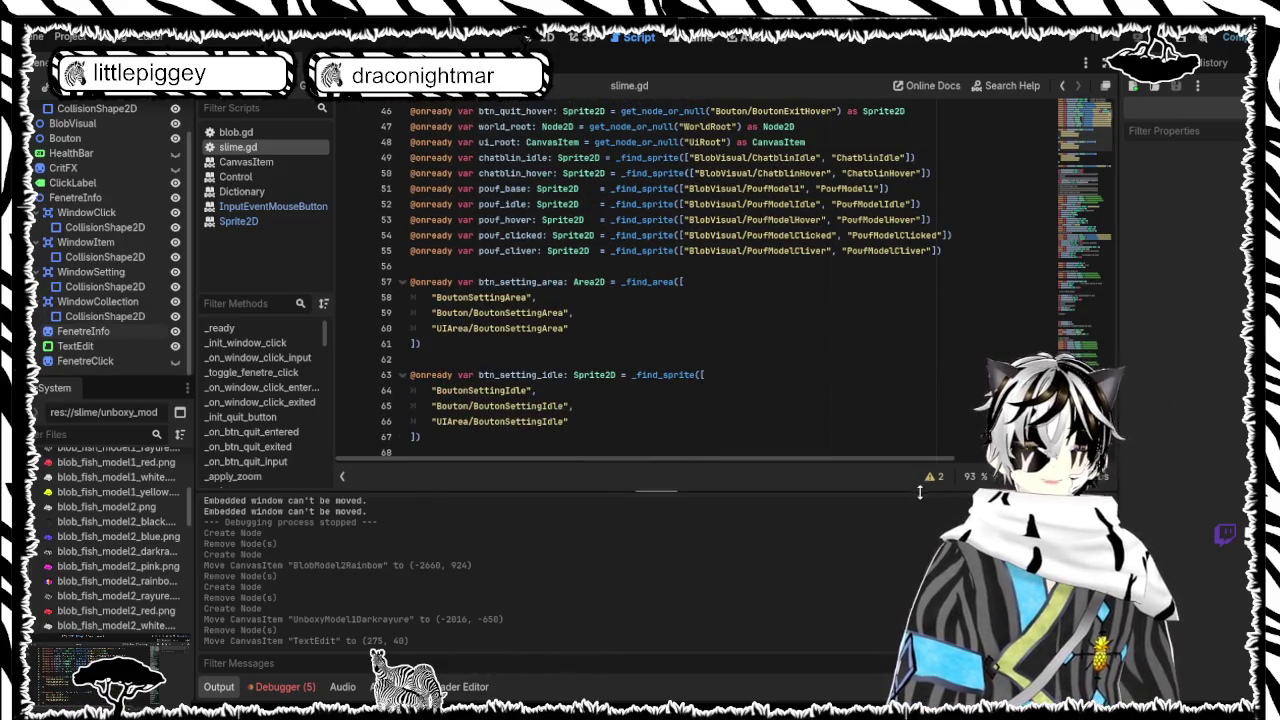
scroll(831, 340, "up", 1)
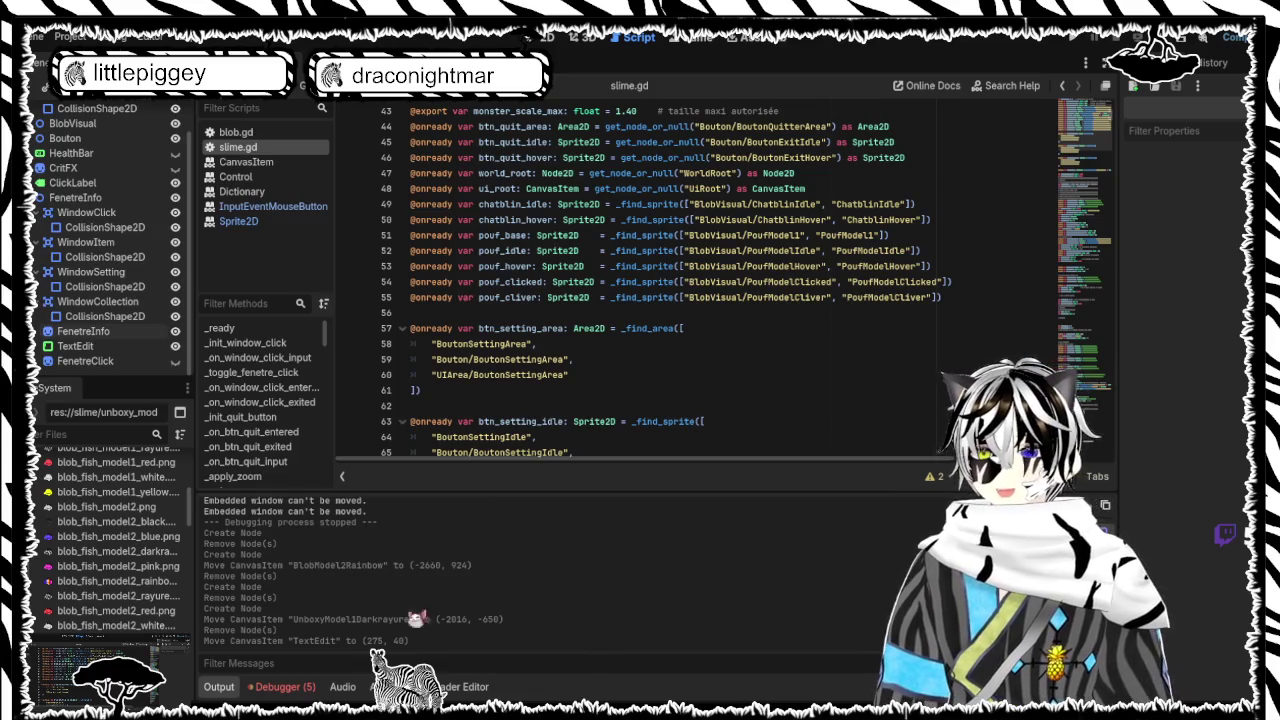
scroll(100, 607, "down", 5)
scroll(100, 607, "down", 10)
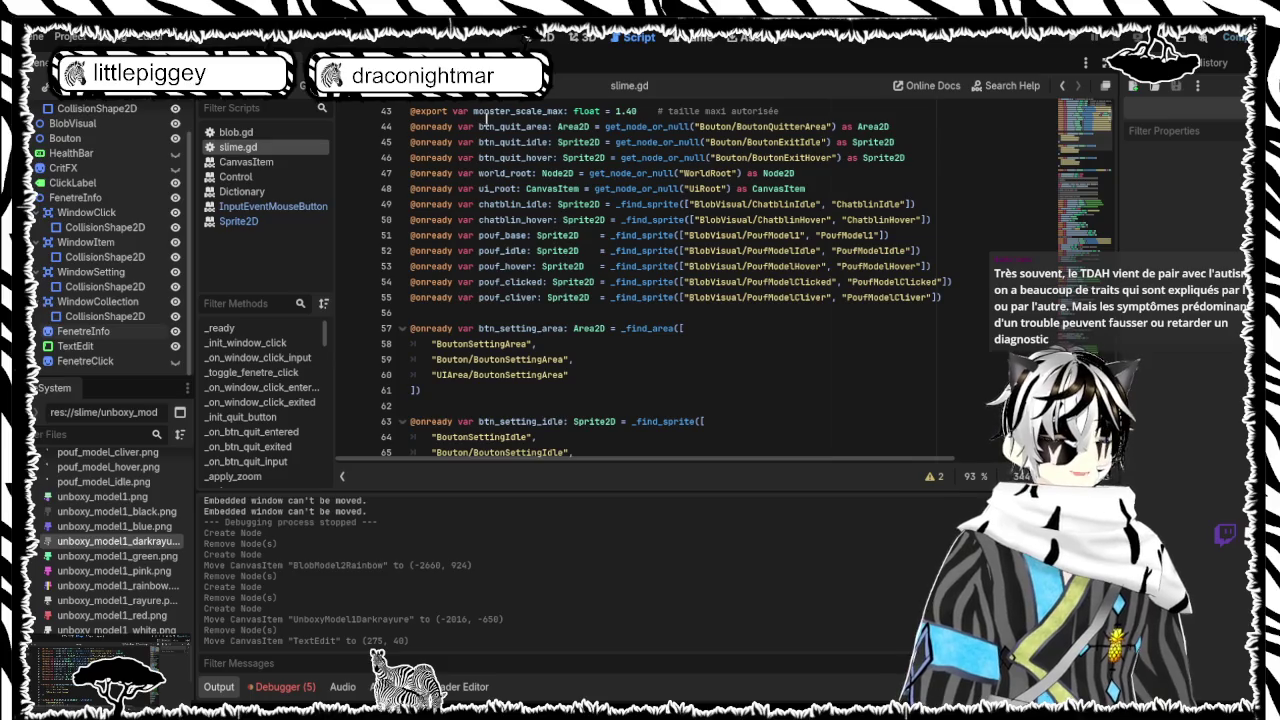
scroll(680, 280, "up", 1)
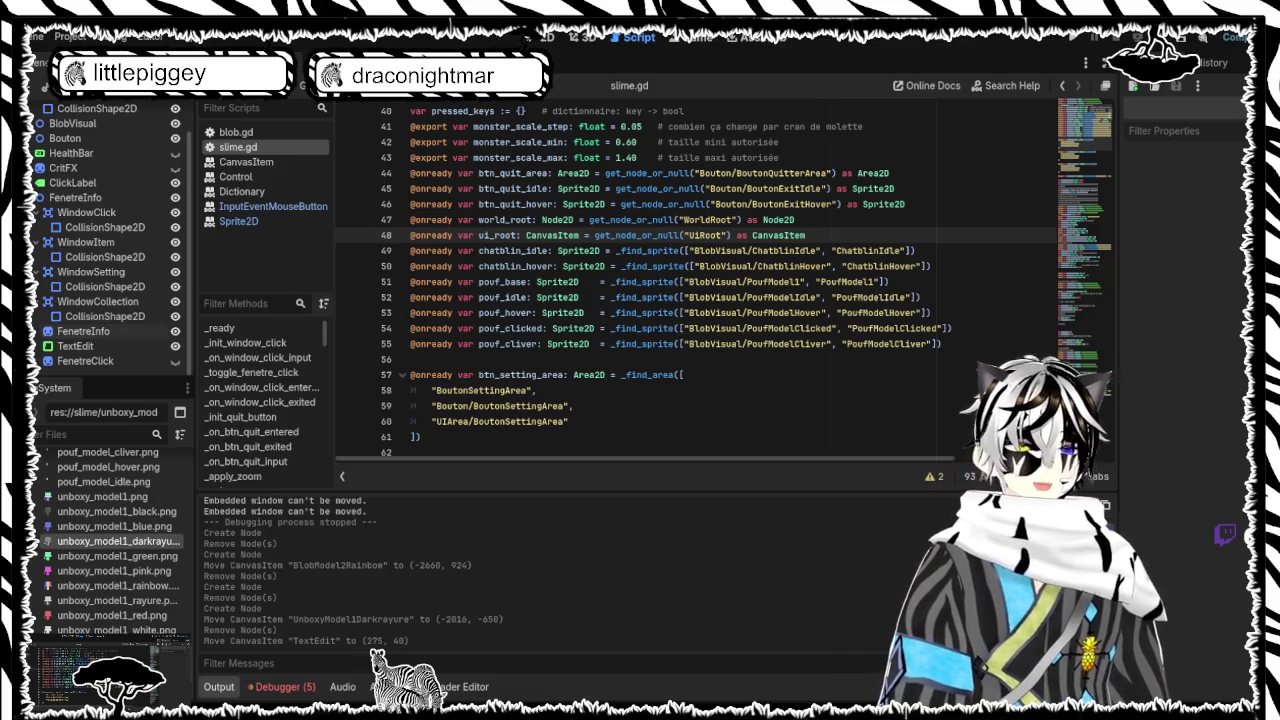
scroll(925, 398, "down", 2)
scroll(925, 398, "up", 6)
scroll(925, 398, "up", 6)
scroll(925, 398, "down", 6)
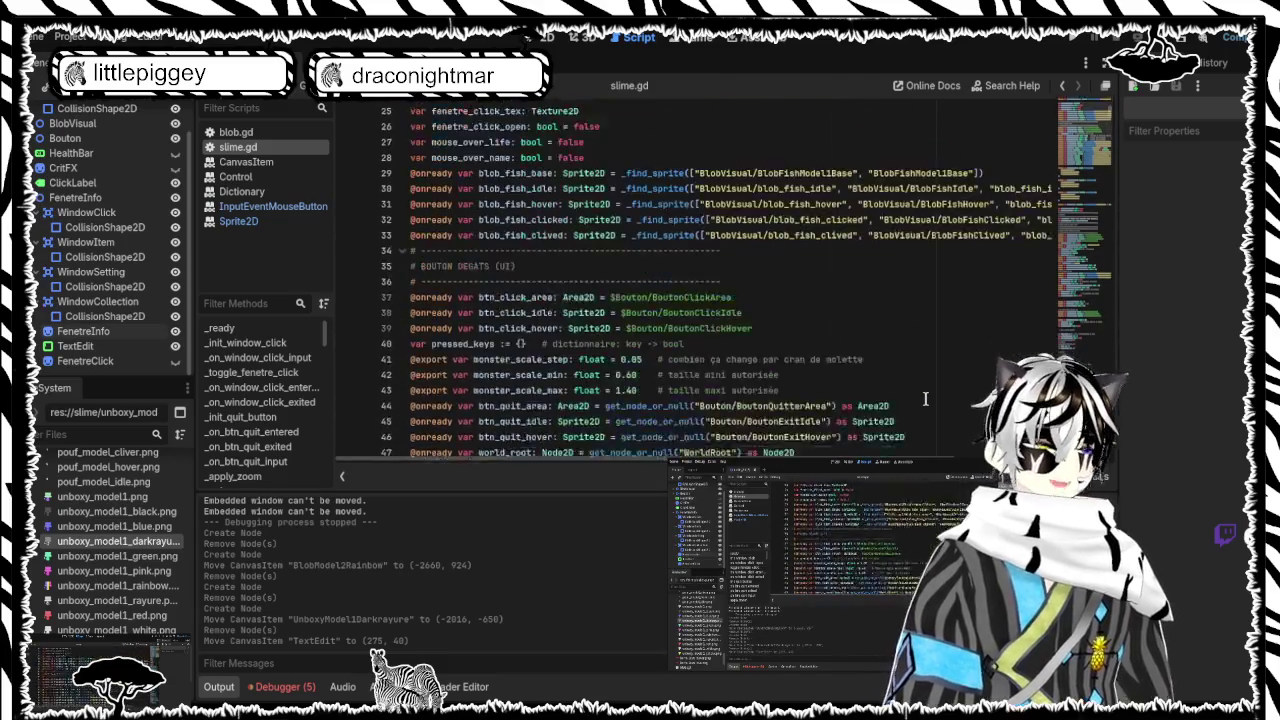
scroll(925, 398, "down", 3)
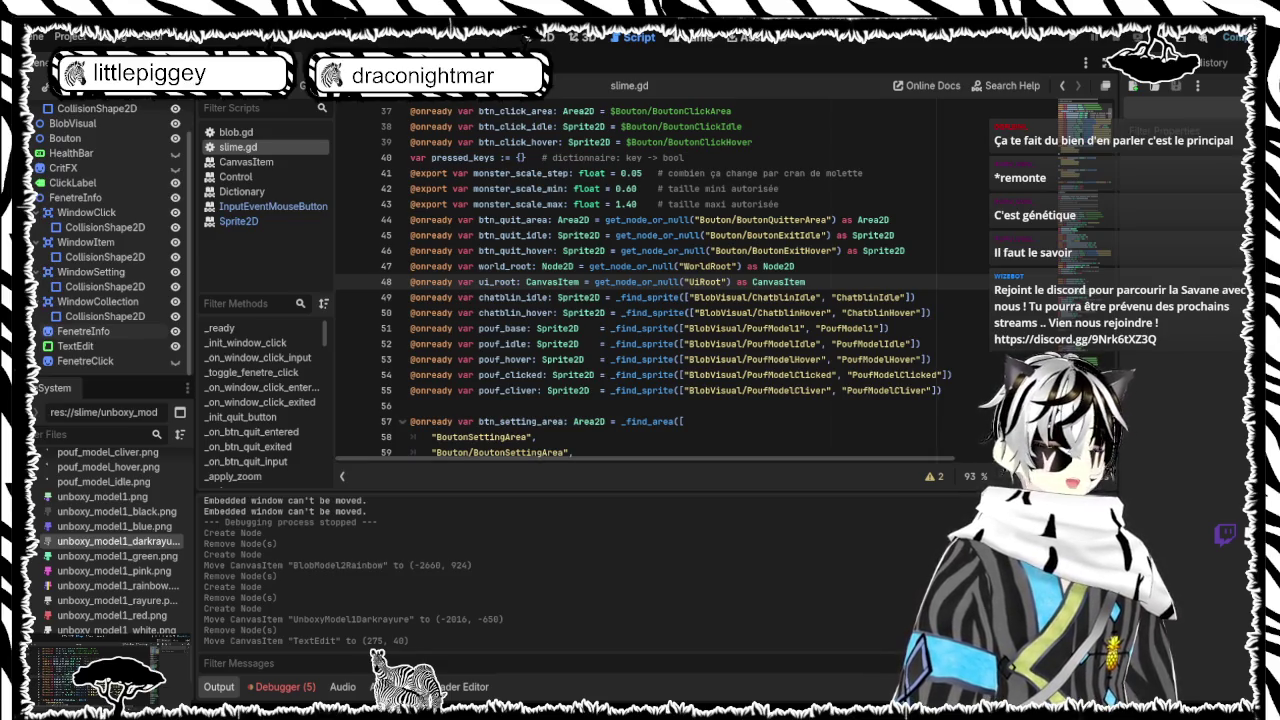
scroll(645, 280, "down", 6)
scroll(645, 280, "down", 6)
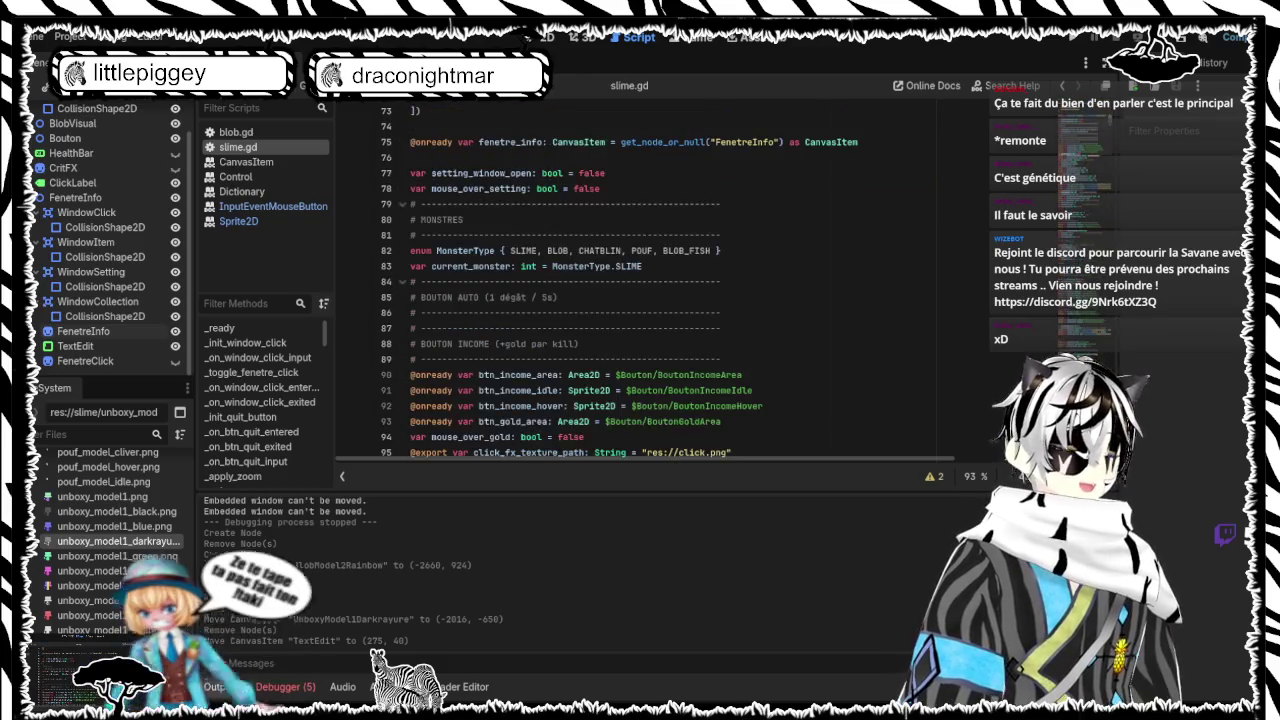
scroll(645, 280, "down", 3)
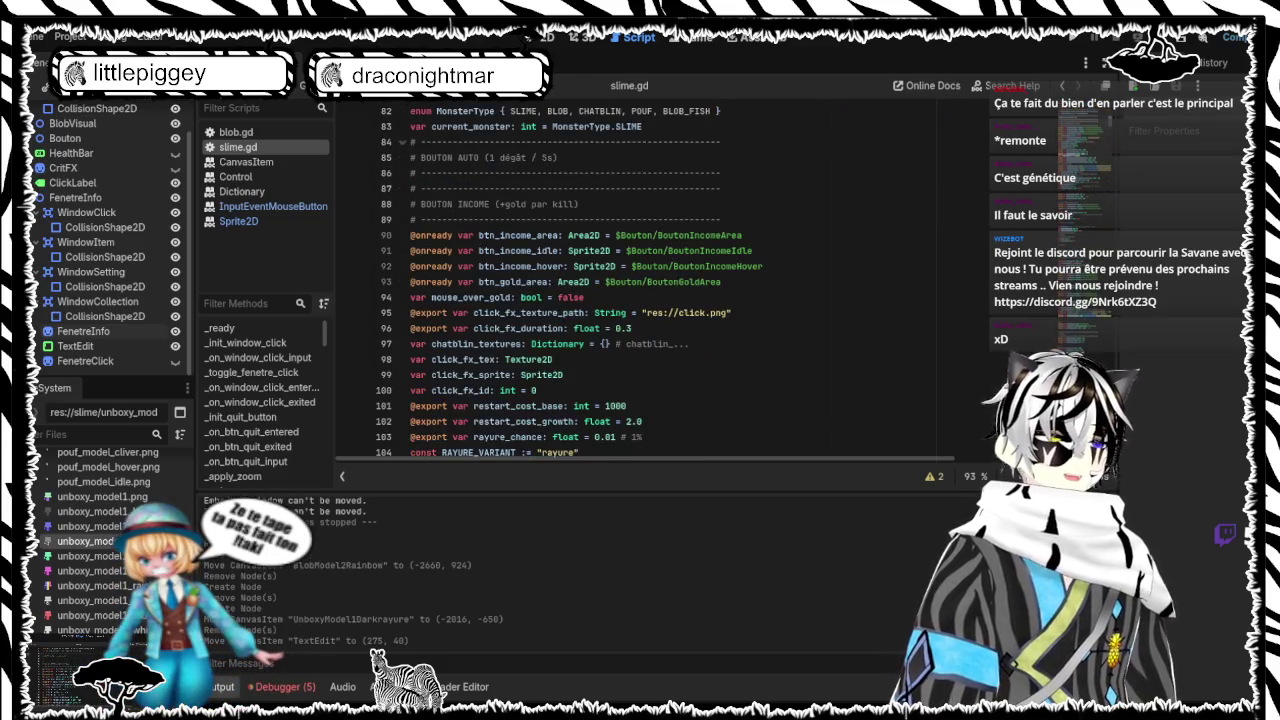
scroll(645, 280, "down", 7)
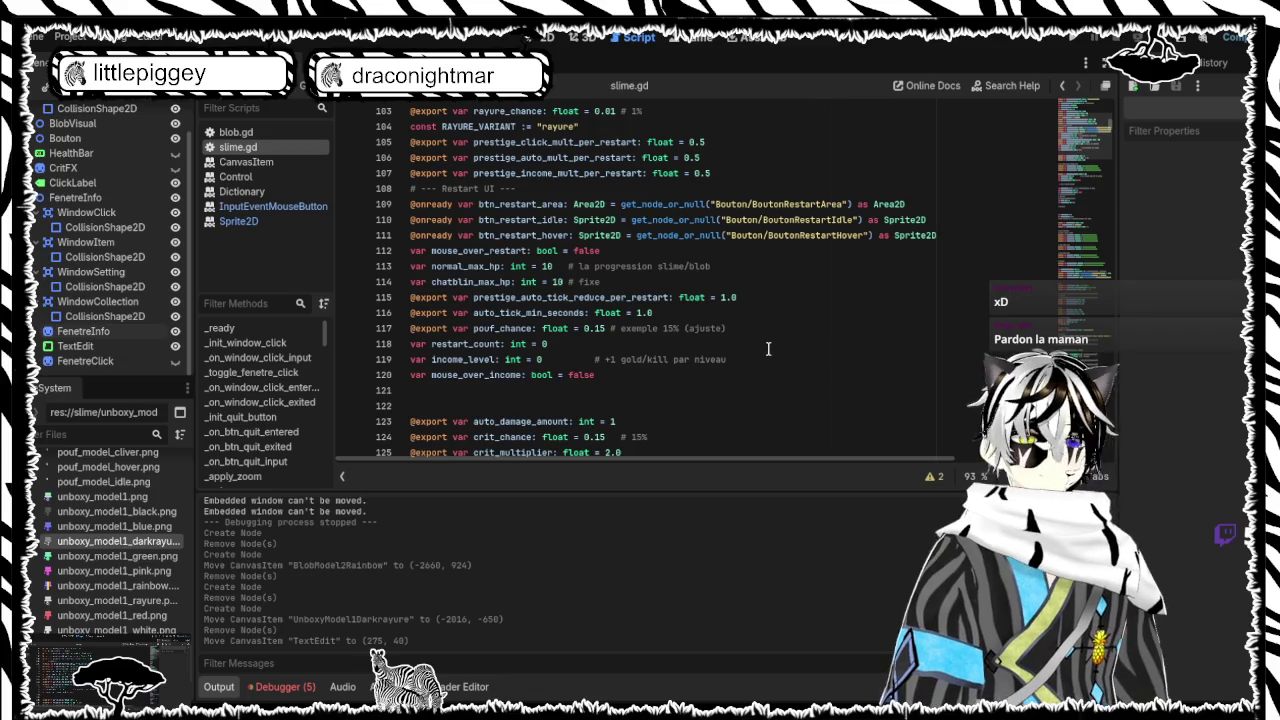
scroll(760, 320, "down", 2)
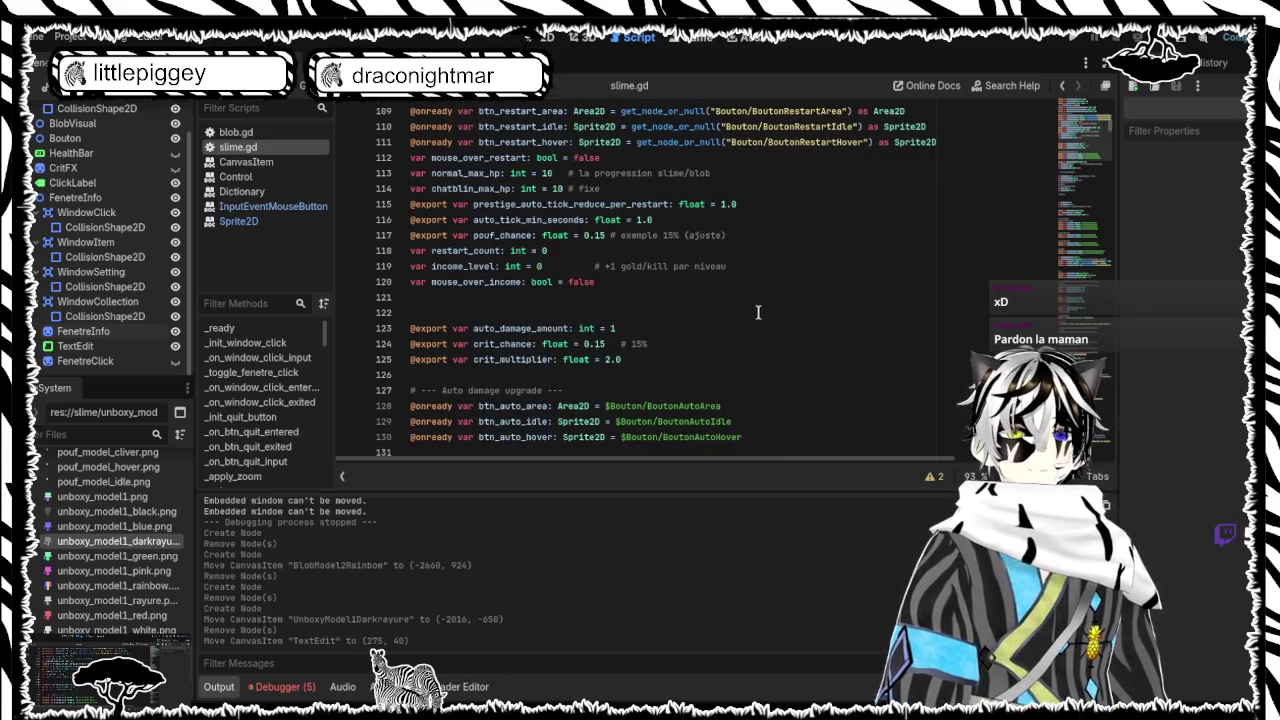
key("ctrl+a")
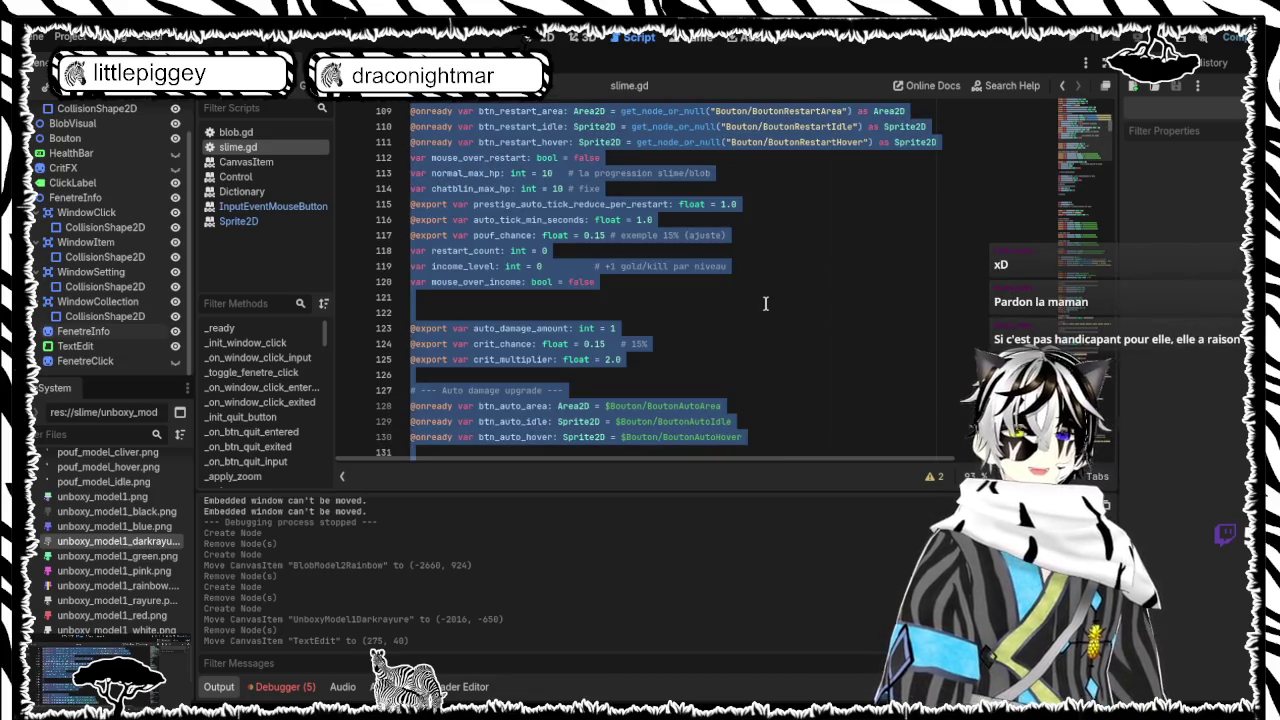
left_click(765, 303)
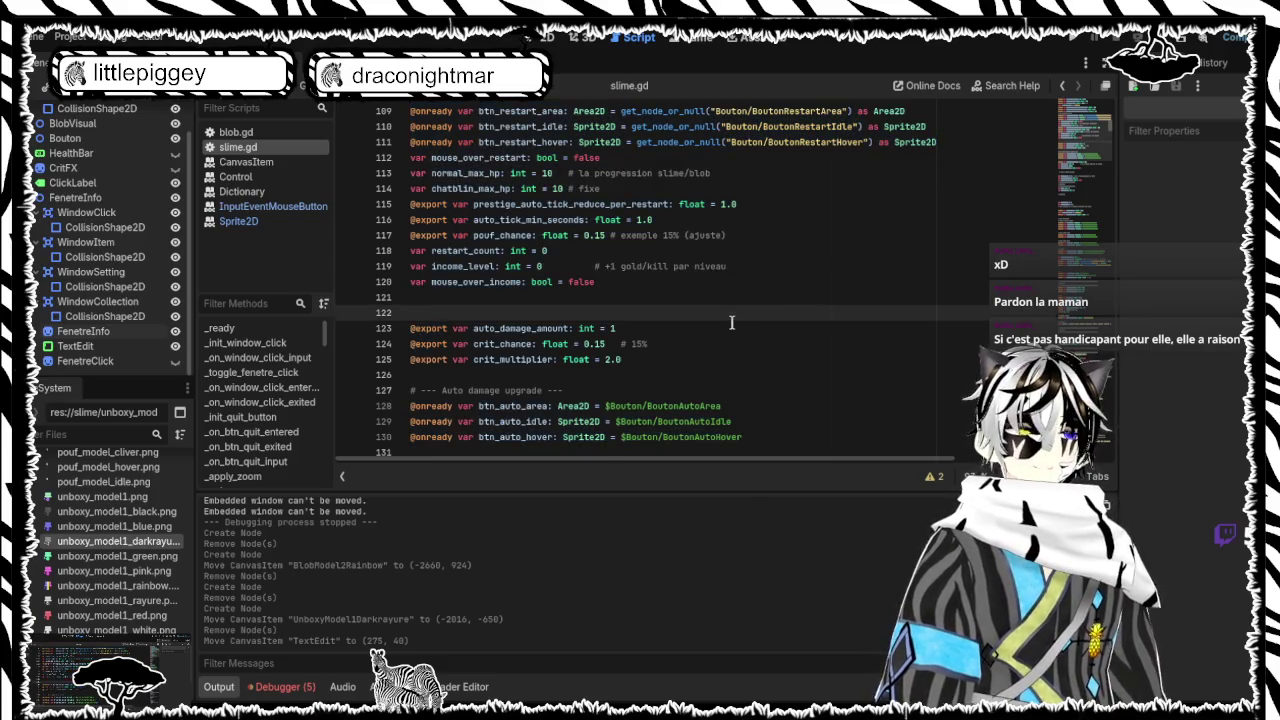
scroll(747, 300, "down", 3)
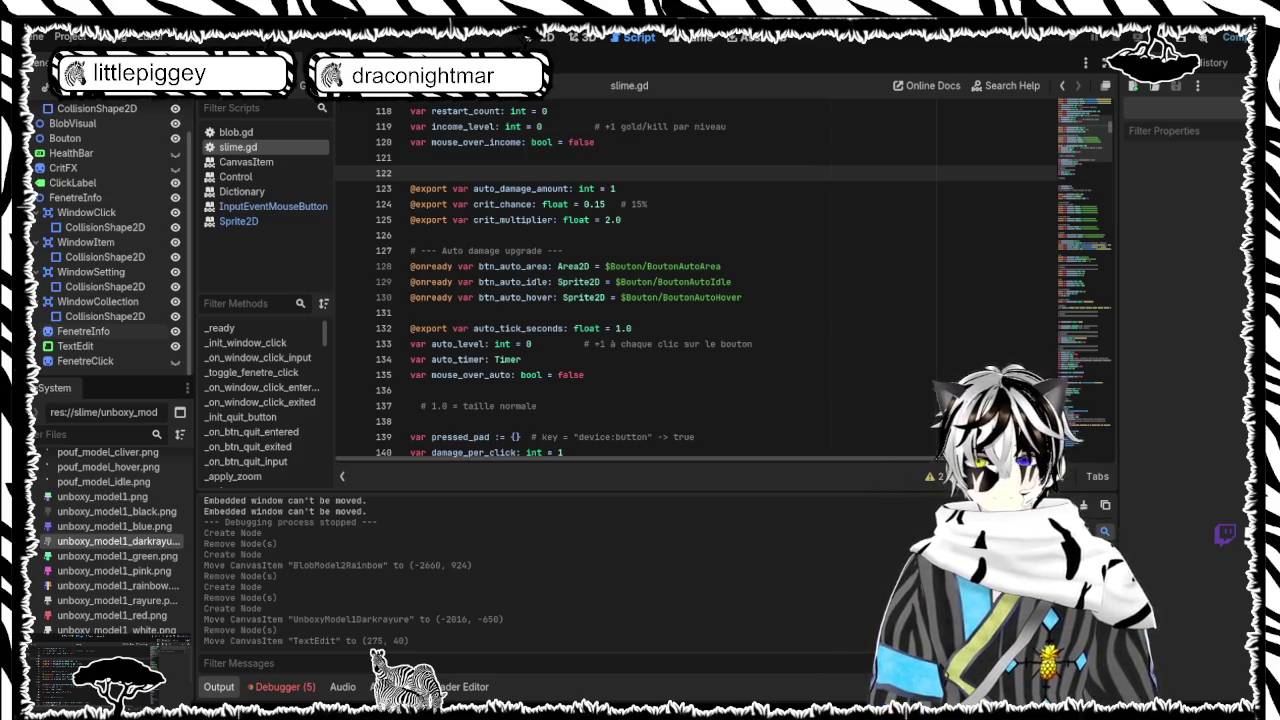
left_click(538, 40)
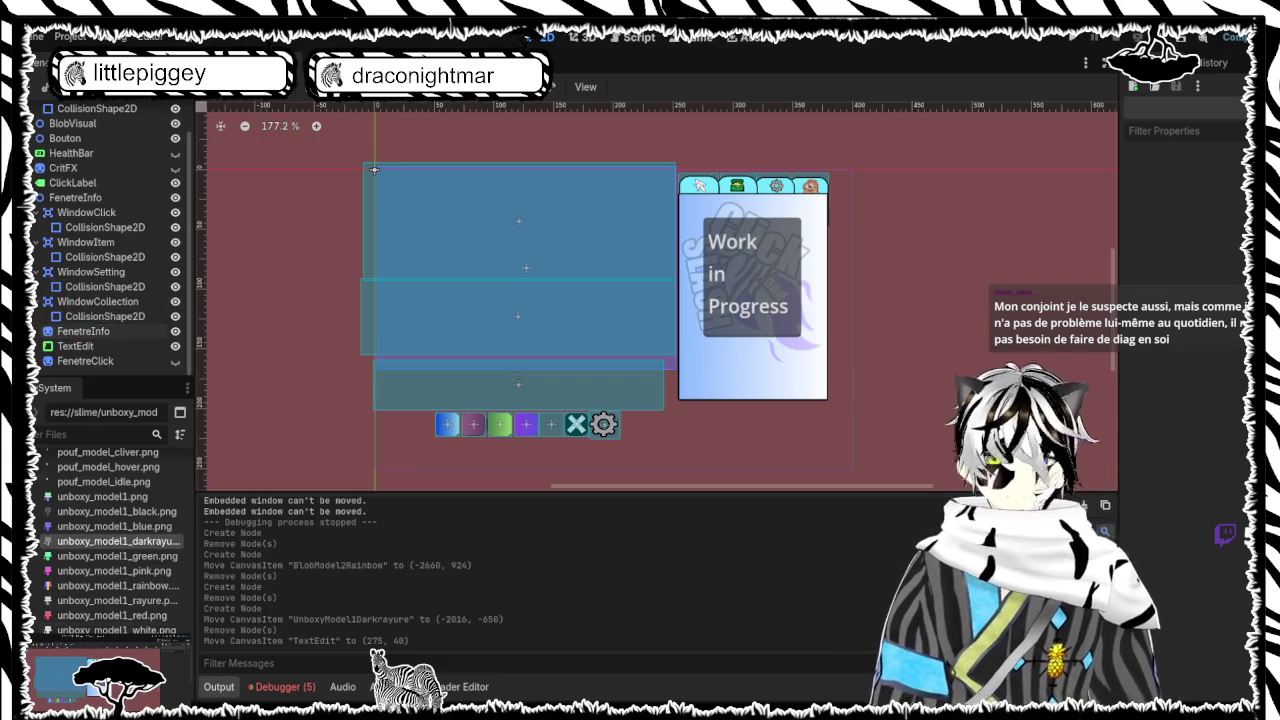
Drop unboxy_model1 into the scene as a sprite and shrink it roughly near the origin
mouse_move(118, 500)
left_mouse_down()
mouse_move(286, 414)
mouse_move(689, 309)
left_mouse_up()
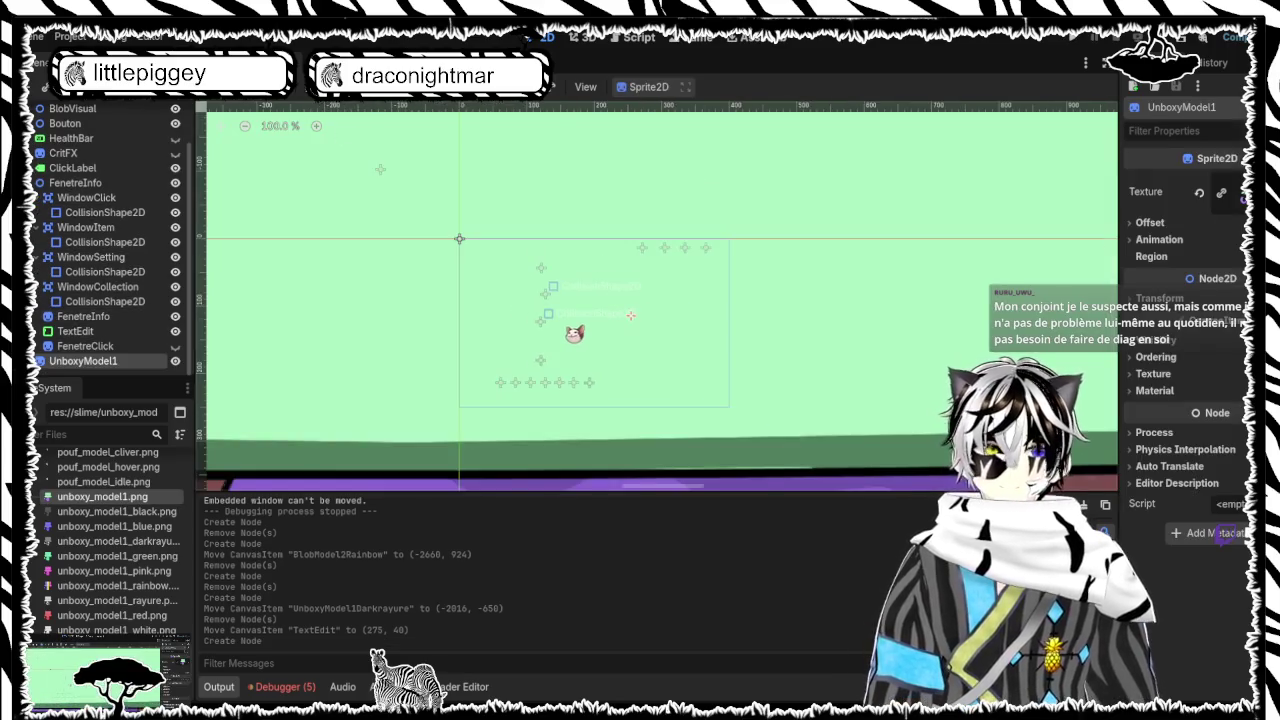
scroll(631, 315, "down", 10)
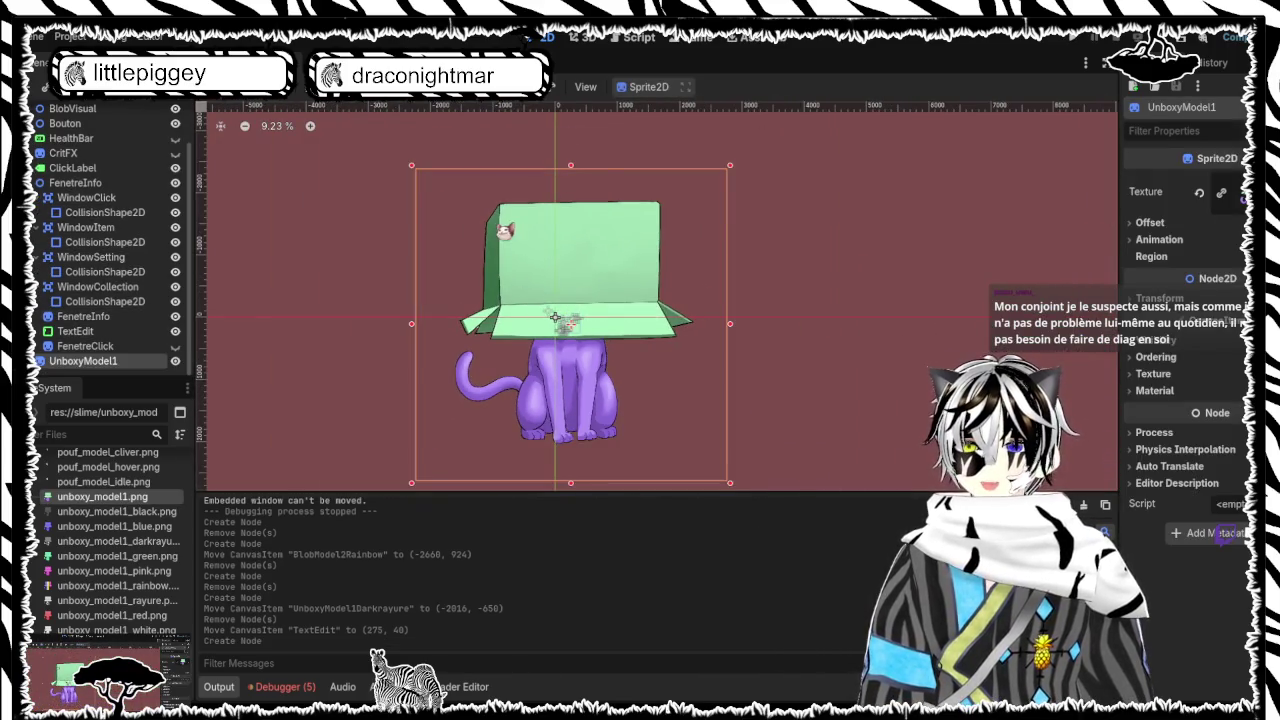
mouse_move(418, 171)
left_mouse_down()
mouse_move(523, 277)
mouse_move(676, 397)
left_mouse_up()
mouse_move(708, 455)
left_mouse_down()
mouse_move(621, 400)
mouse_move(580, 304)
left_mouse_up()
Scale UnboxyModel1 down to 0.04 and place it at (130, 79) beside the panel
scroll(544, 314, "up", 7)
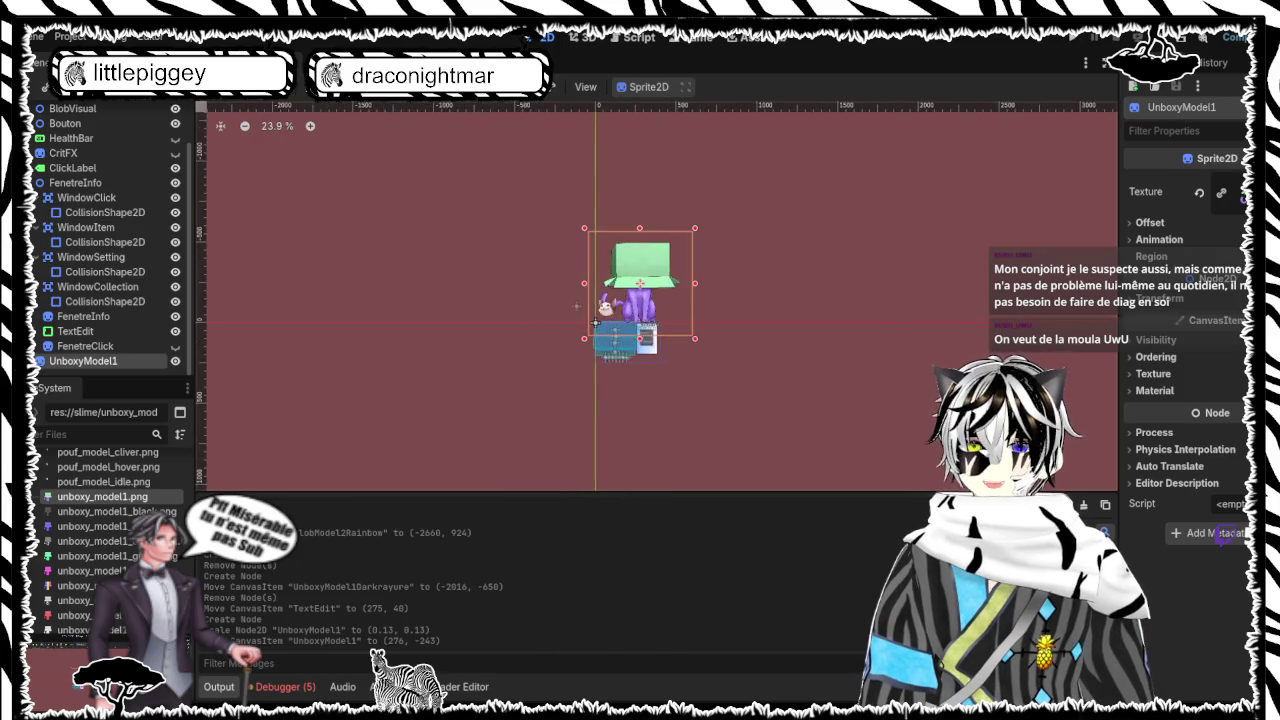
mouse_move(765, 188)
left_mouse_down()
mouse_move(660, 262)
mouse_move(640, 300)
mouse_move(640, 355)
left_mouse_up()
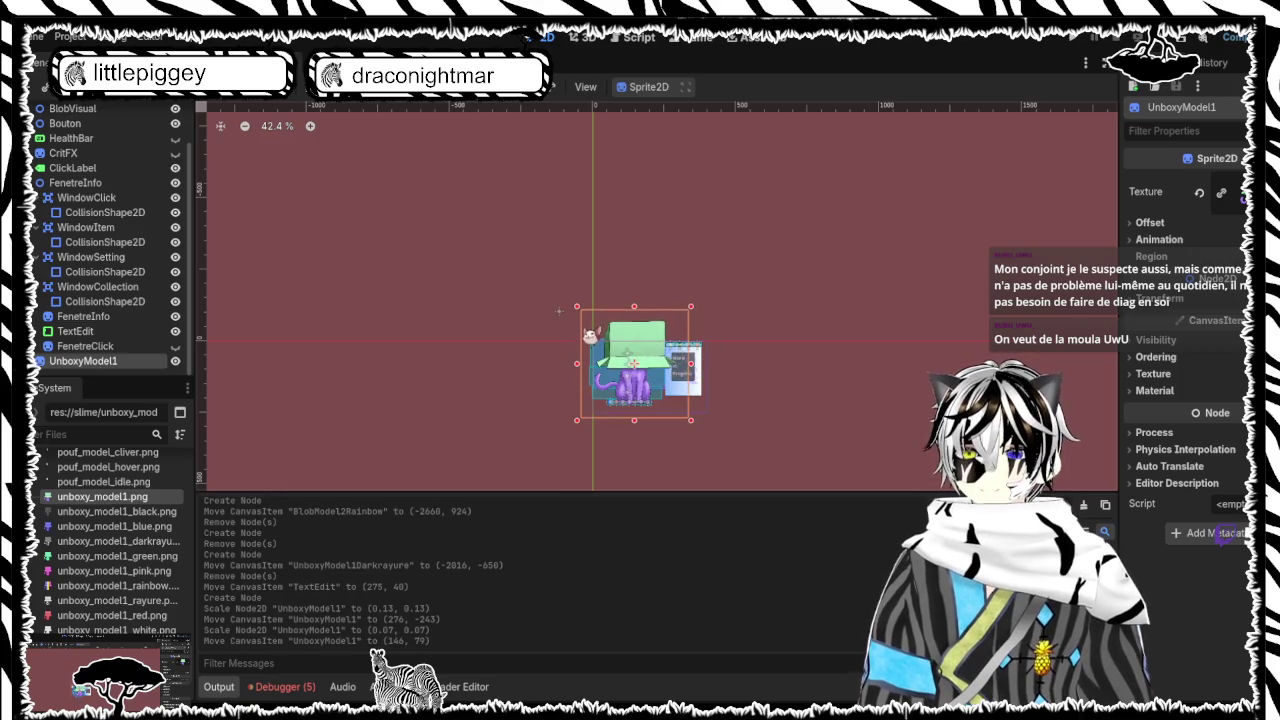
left_click_drag(580, 308, 592, 341)
scroll(592, 340, "up", 3)
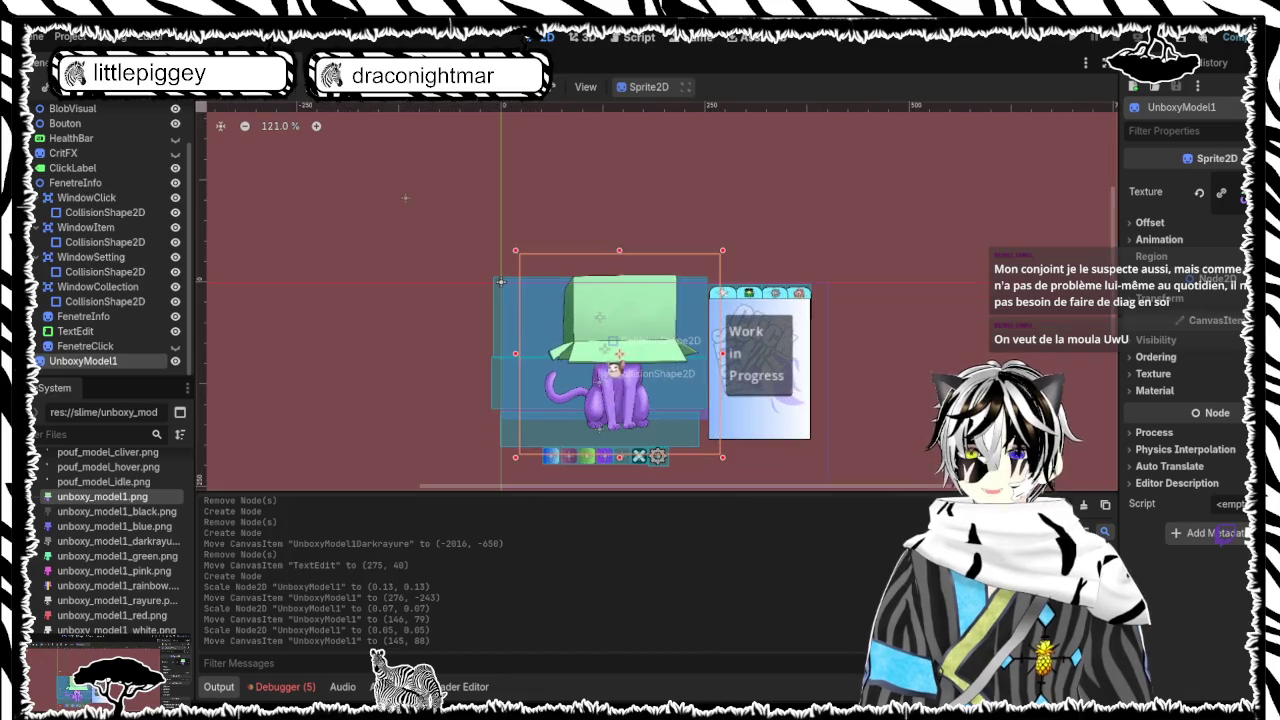
left_click_drag(523, 268, 552, 294)
left_click_drag(651, 344, 607, 342)
left_click_drag(520, 284, 545, 303)
left_click_drag(610, 365, 606, 328)
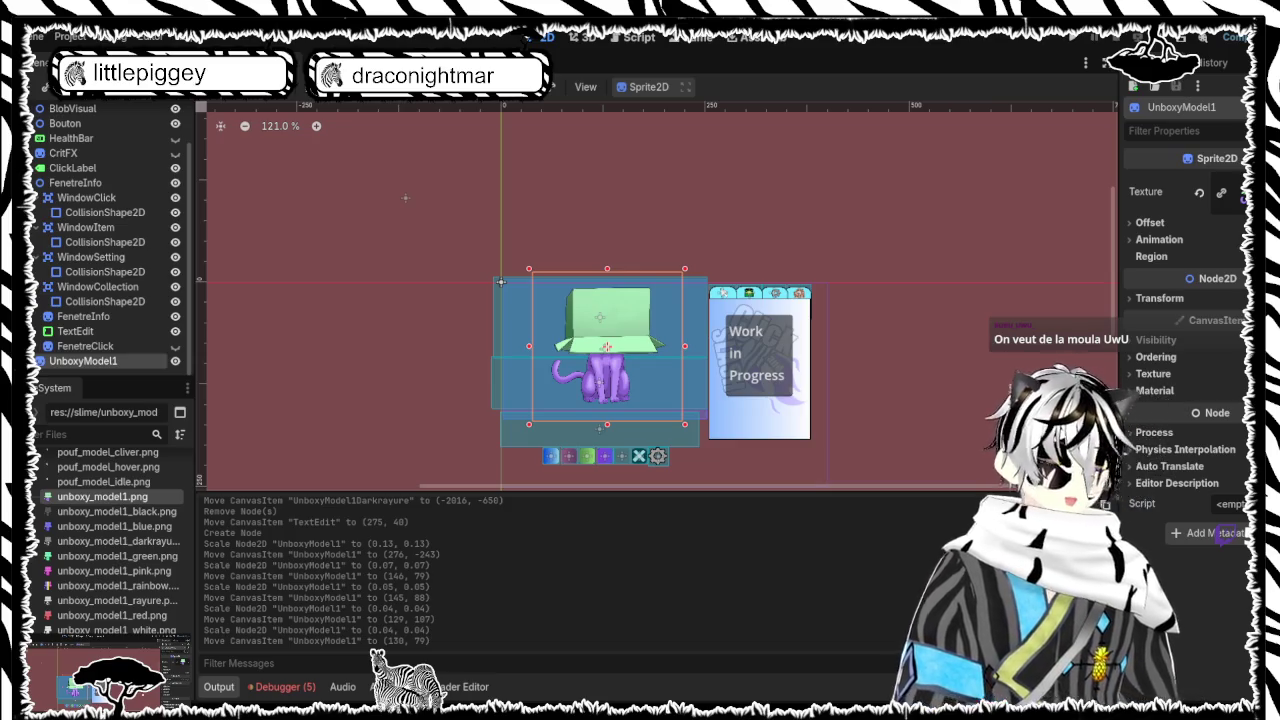
scroll(84, 538, "up", 2)
scroll(84, 538, "down", 3)
scroll(110, 516, "down", 2)
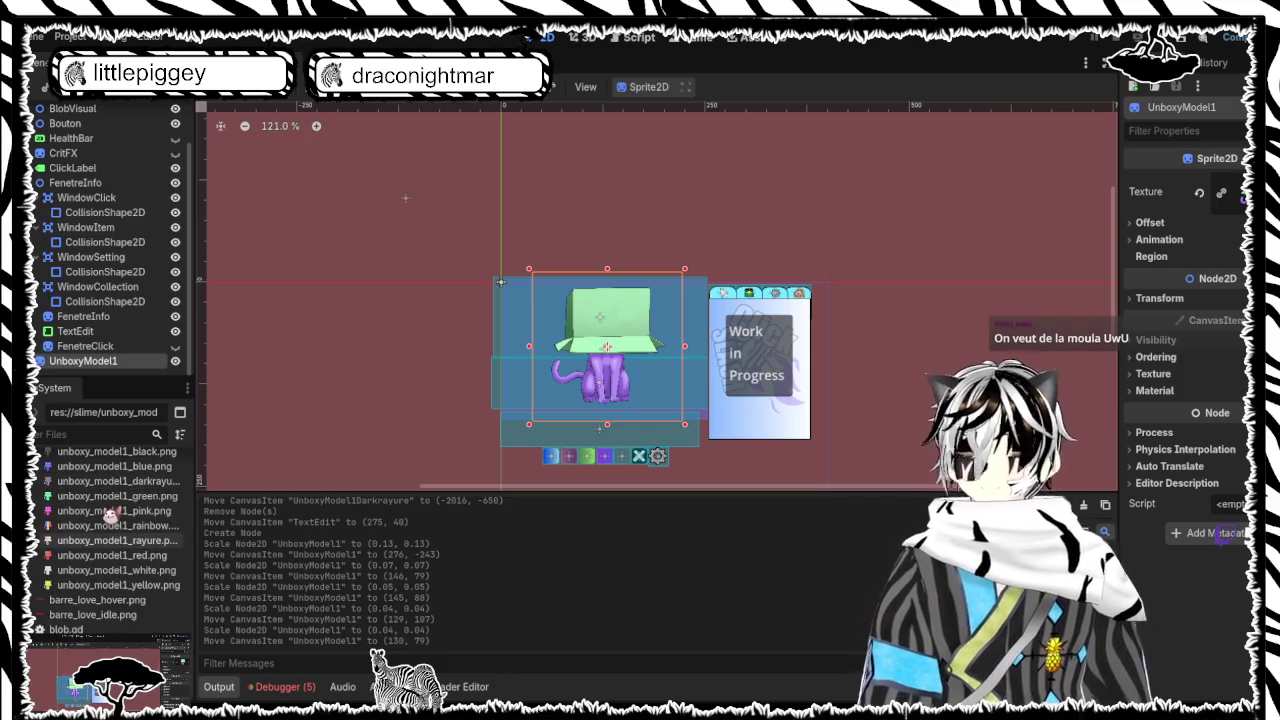
scroll(110, 516, "up", 2)
scroll(110, 515, "down", 5)
scroll(110, 515, "up", 15)
scroll(110, 515, "up", 15)
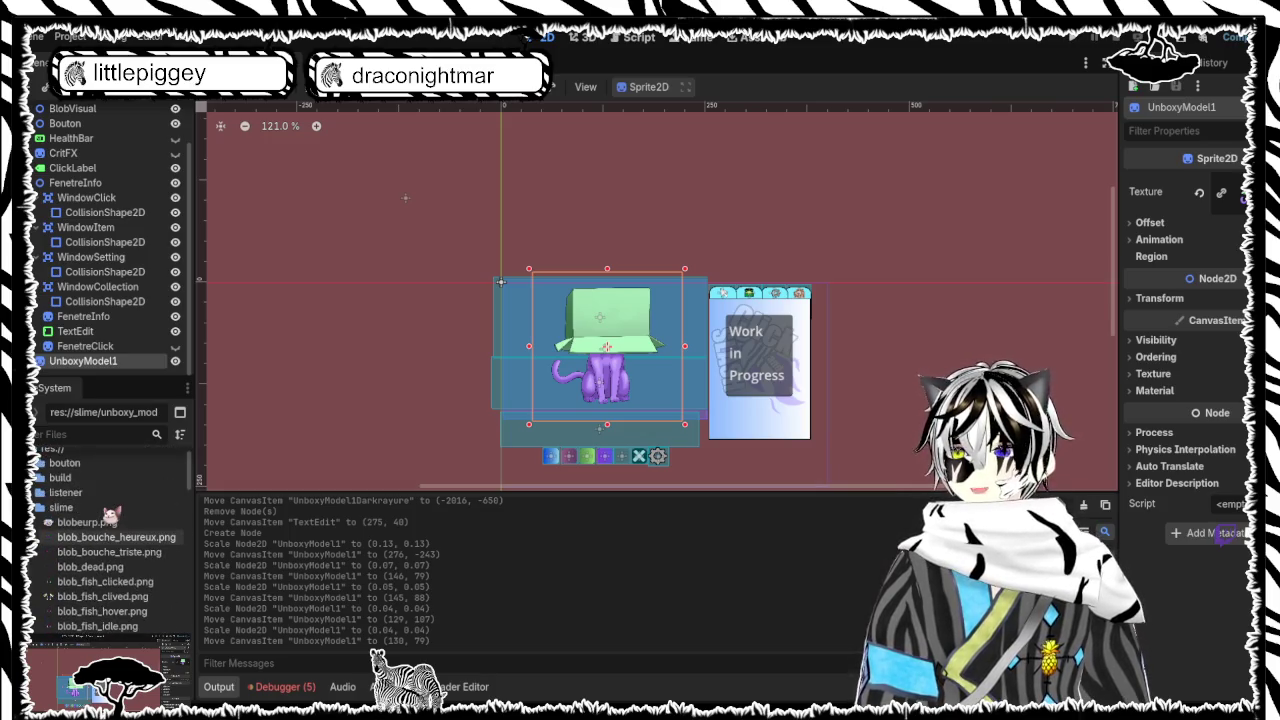
scroll(110, 515, "down", 2)
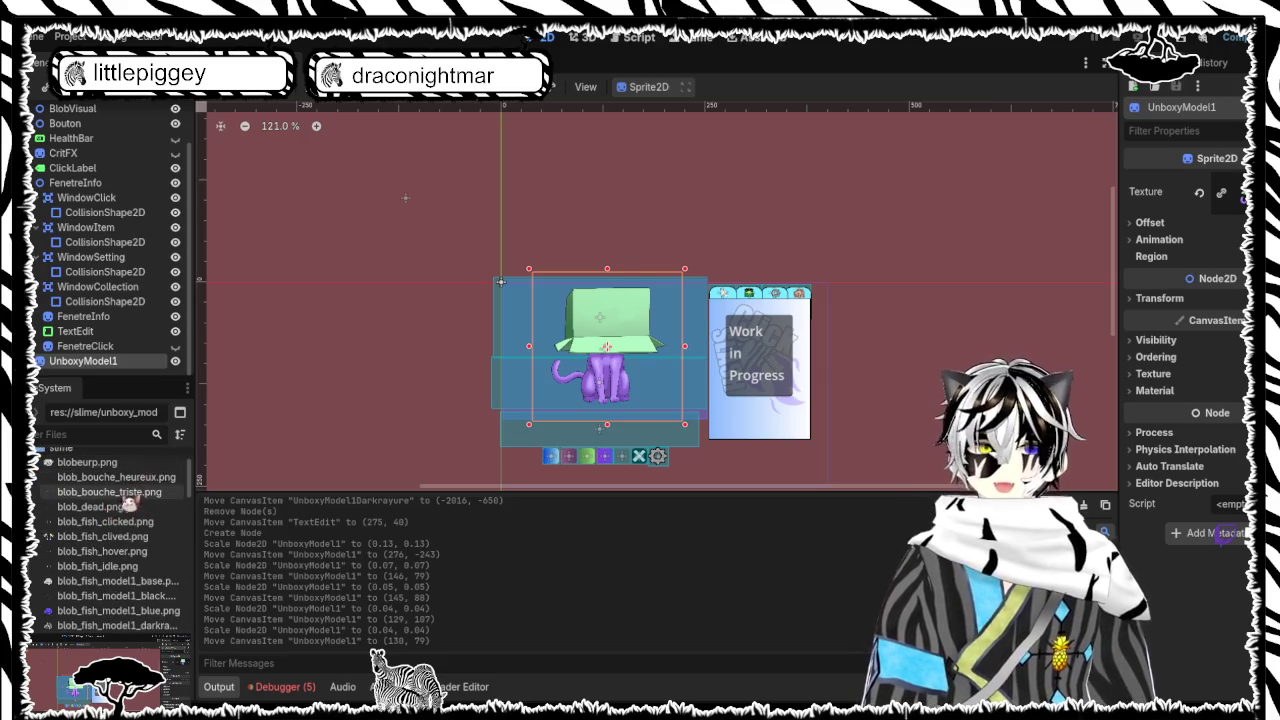
scroll(128, 495, "down", 2)
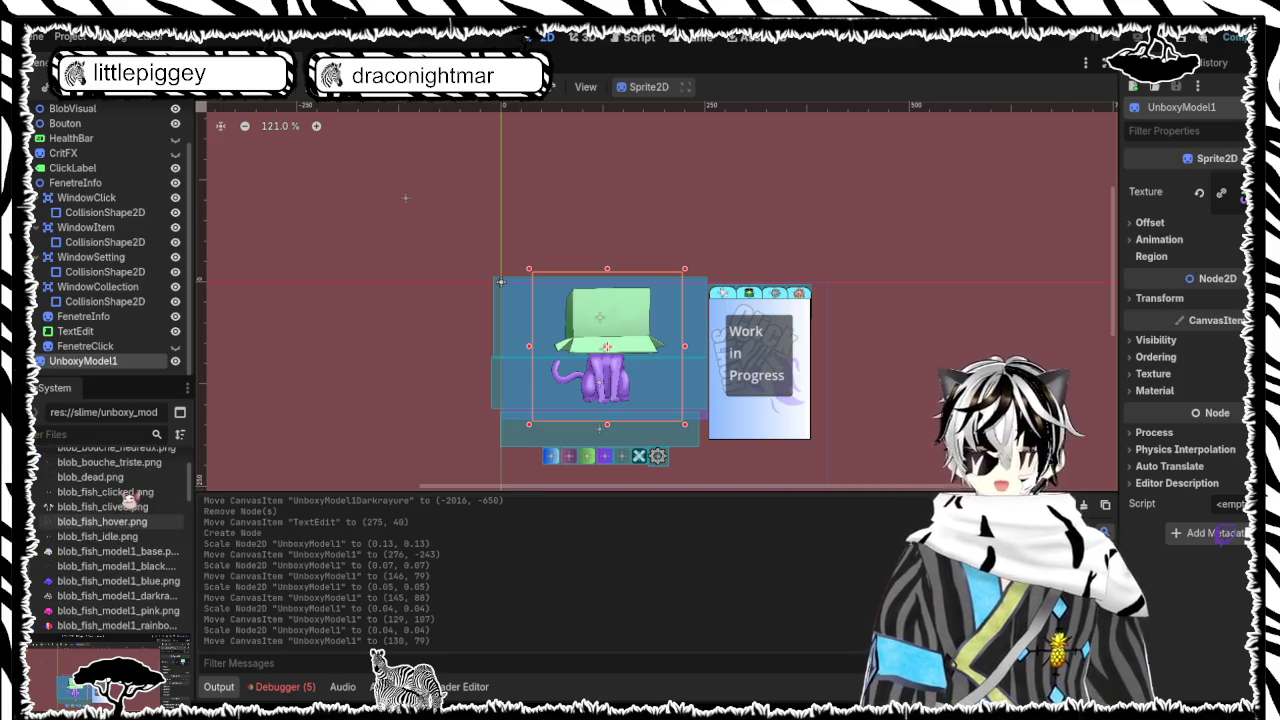
scroll(128, 500, "down", 10)
scroll(128, 500, "down", 10)
scroll(128, 497, "down", 6)
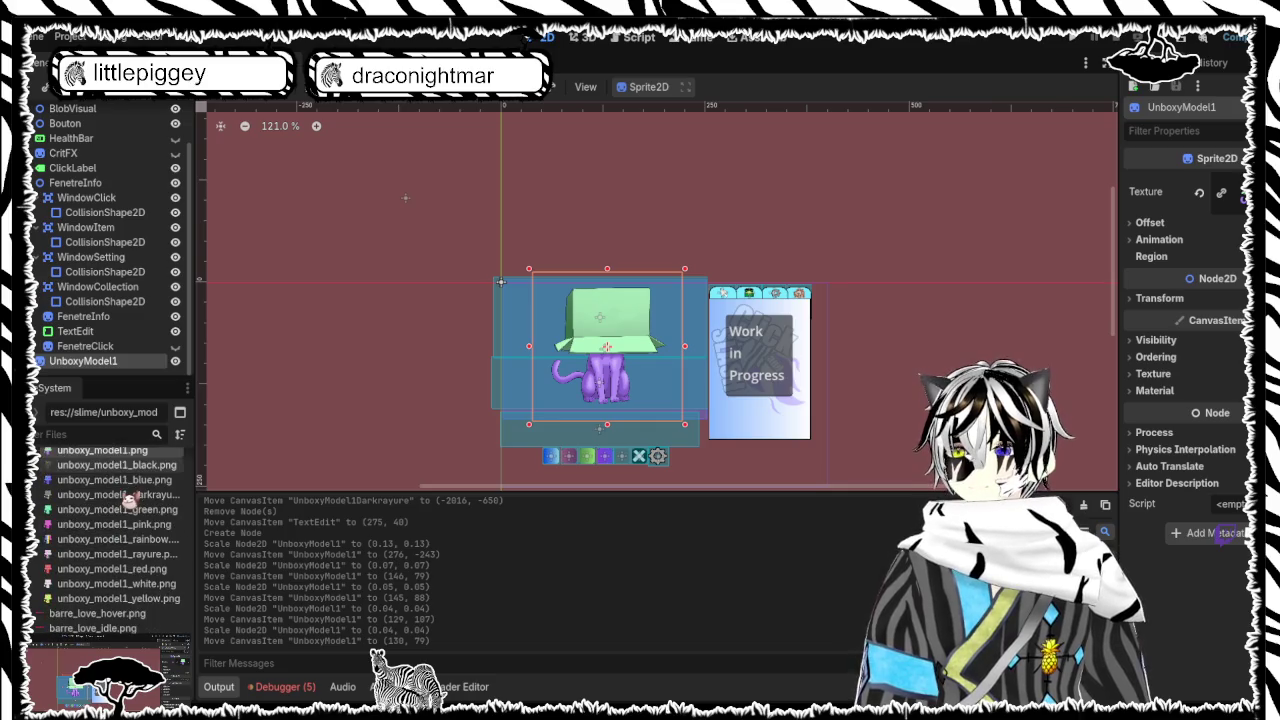
scroll(128, 500, "down", 3)
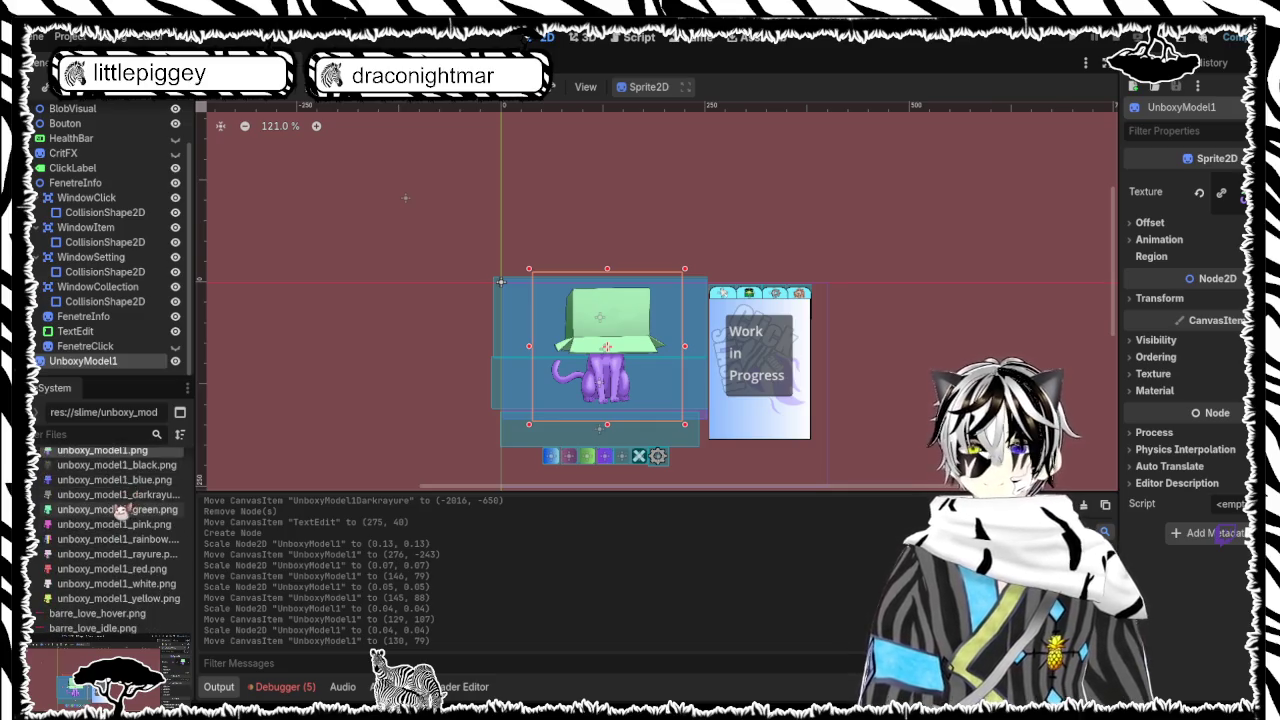
scroll(110, 505, "up", 6)
scroll(95, 506, "down", 4)
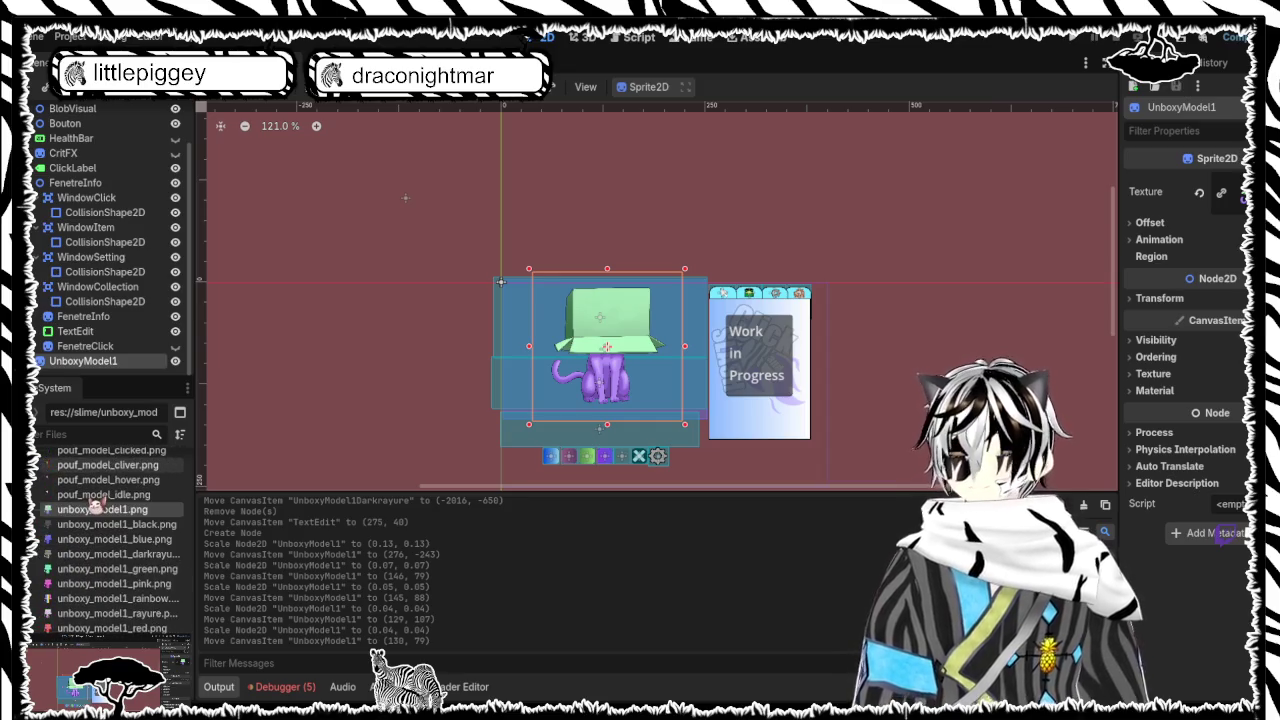
scroll(97, 502, "down", 5)
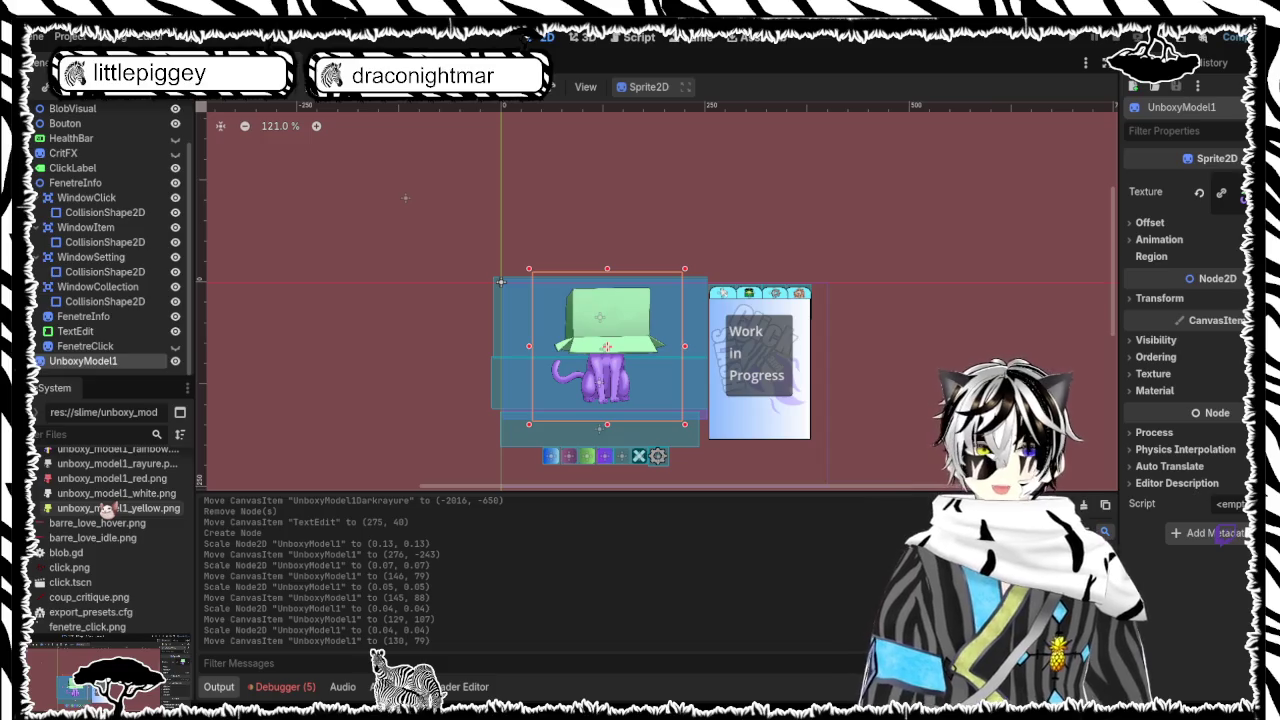
scroll(98, 512, "up", 8)
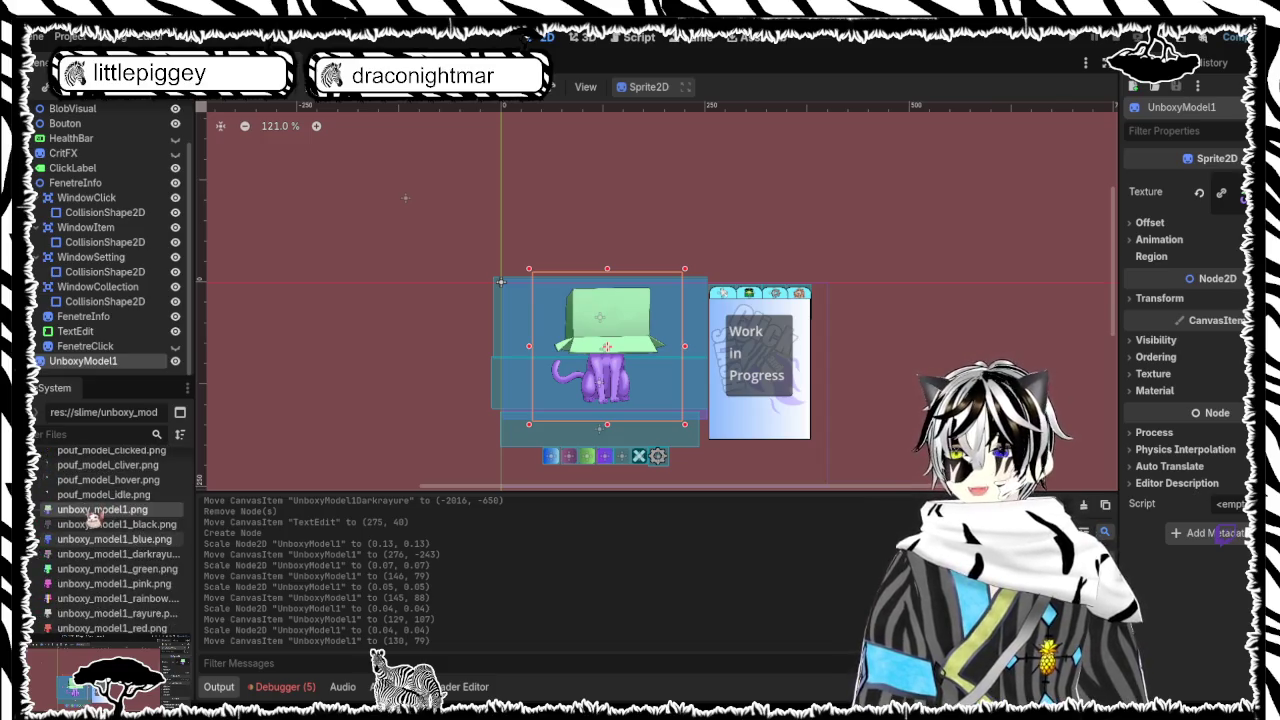
scroll(95, 517, "up", 10)
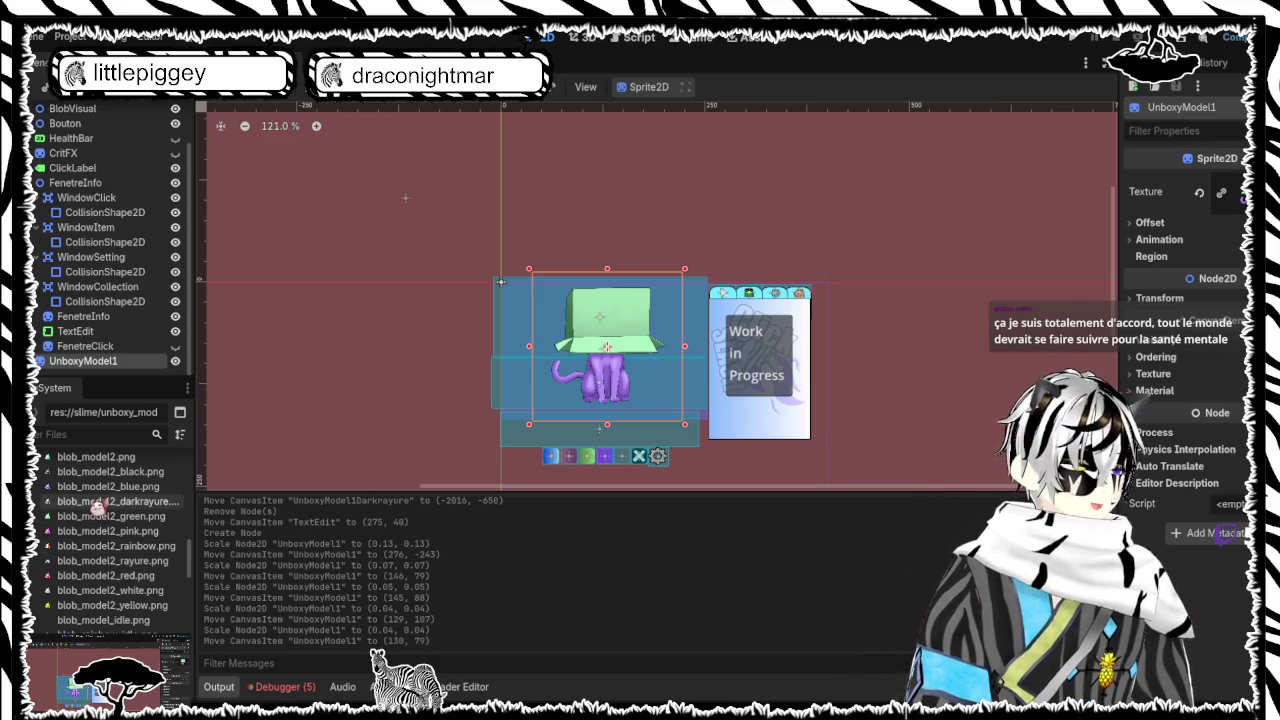
scroll(97, 507, "up", 8)
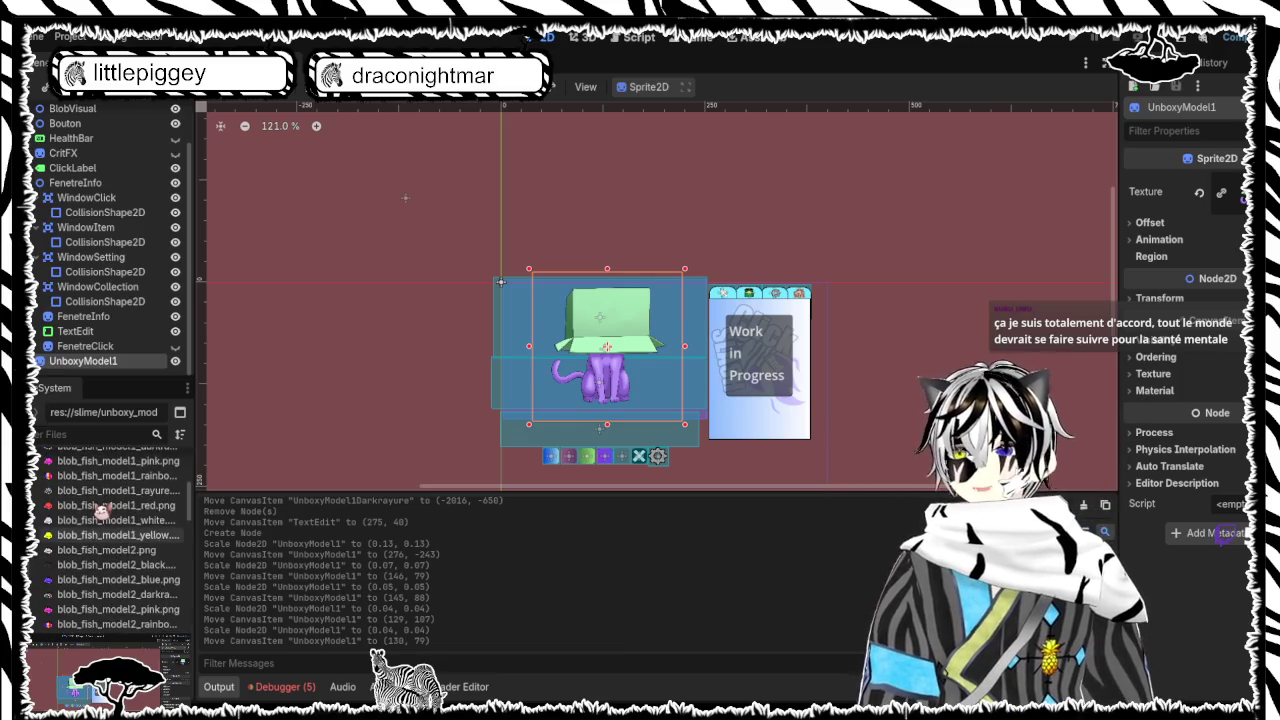
scroll(100, 509, "up", 4)
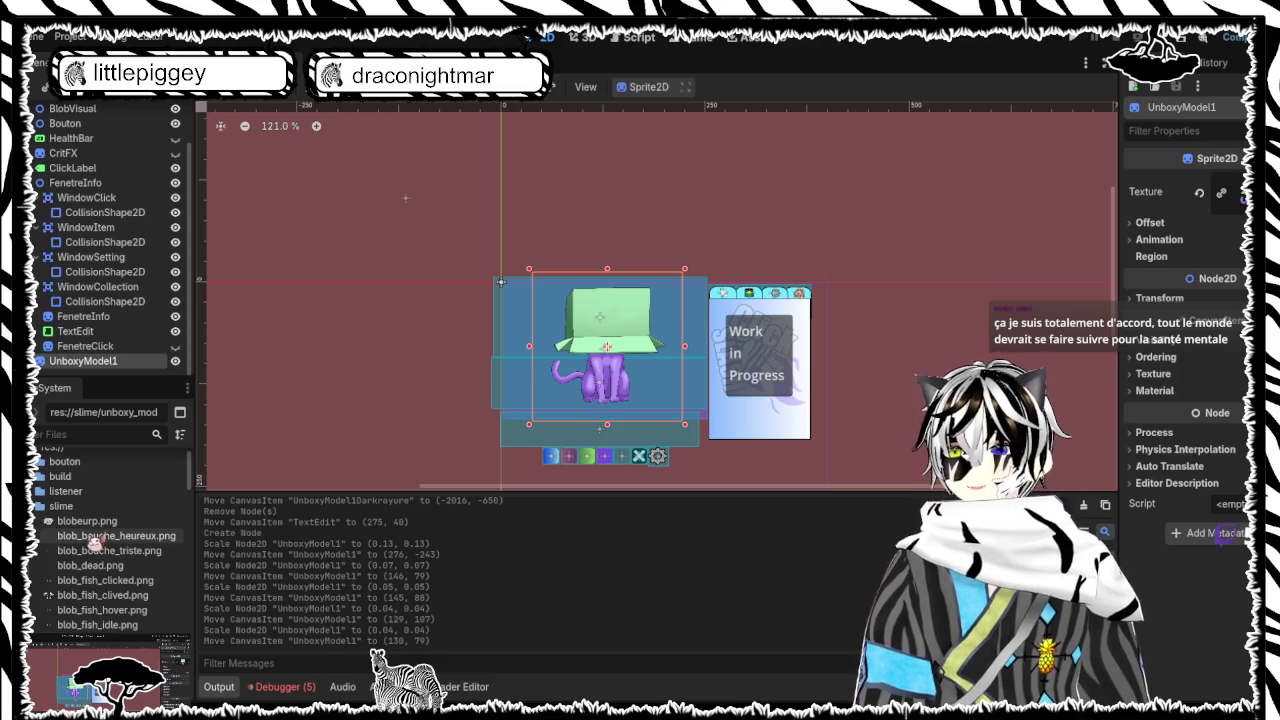
scroll(108, 543, "down", 15)
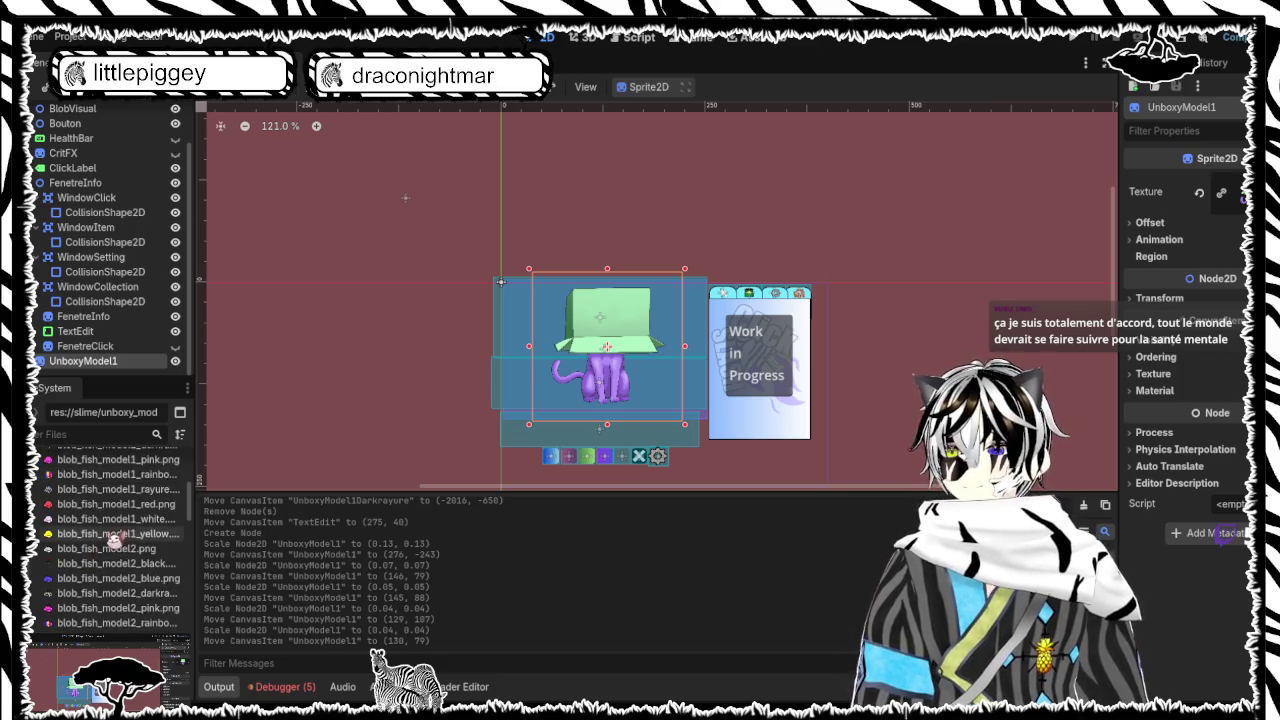
scroll(112, 537, "down", 8)
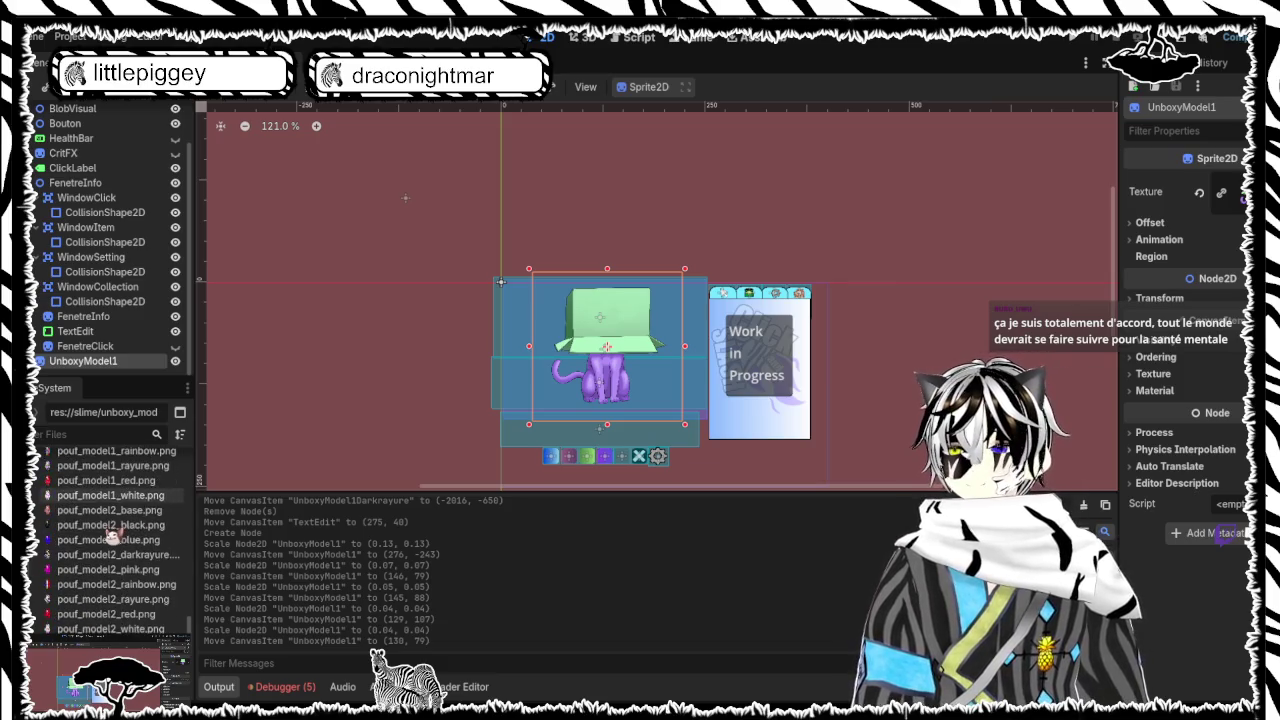
scroll(113, 537, "down", 5)
scroll(100, 560, "up", 8)
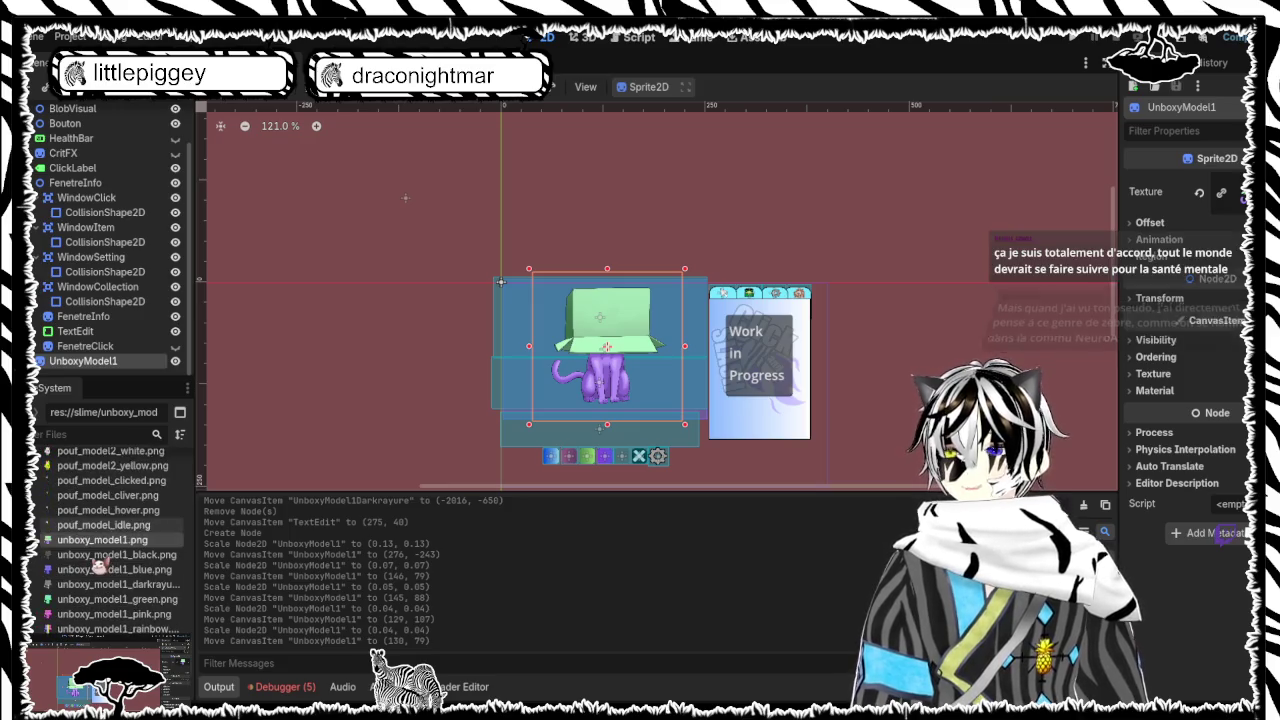
scroll(97, 566, "down", 2)
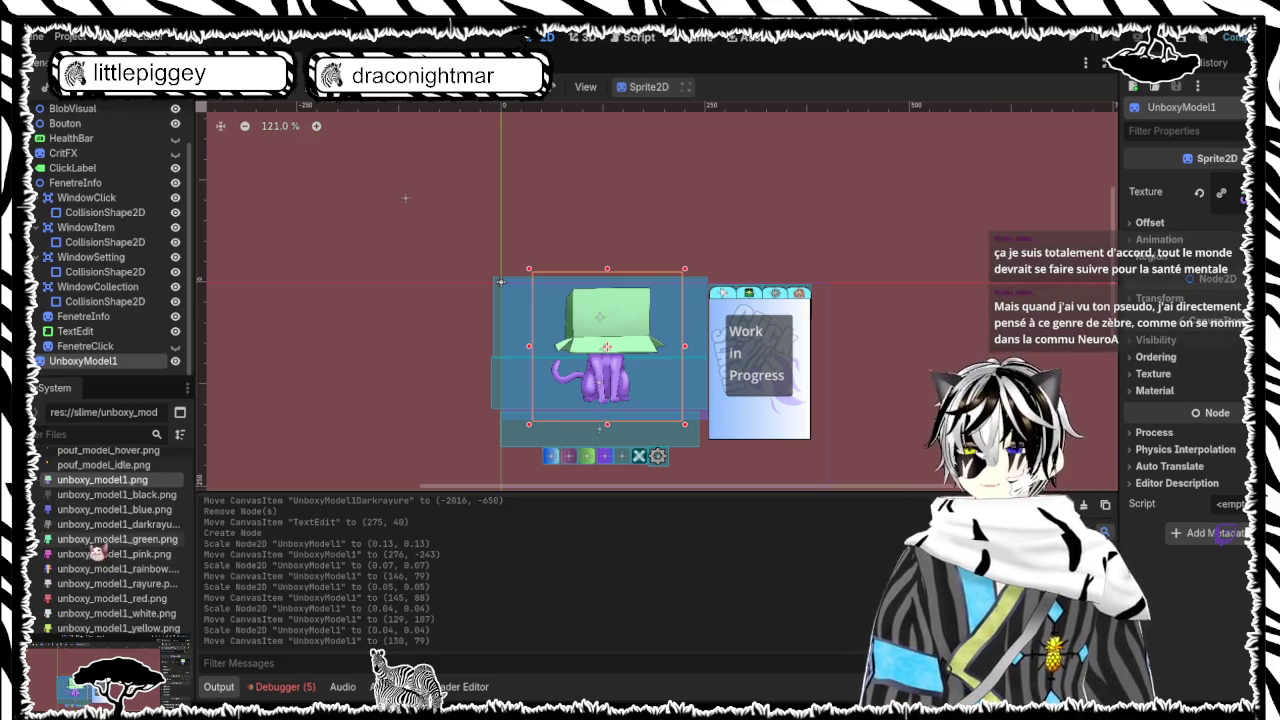
scroll(110, 525, "down", 4)
scroll(113, 518, "down", 1)
scroll(110, 520, "up", 1)
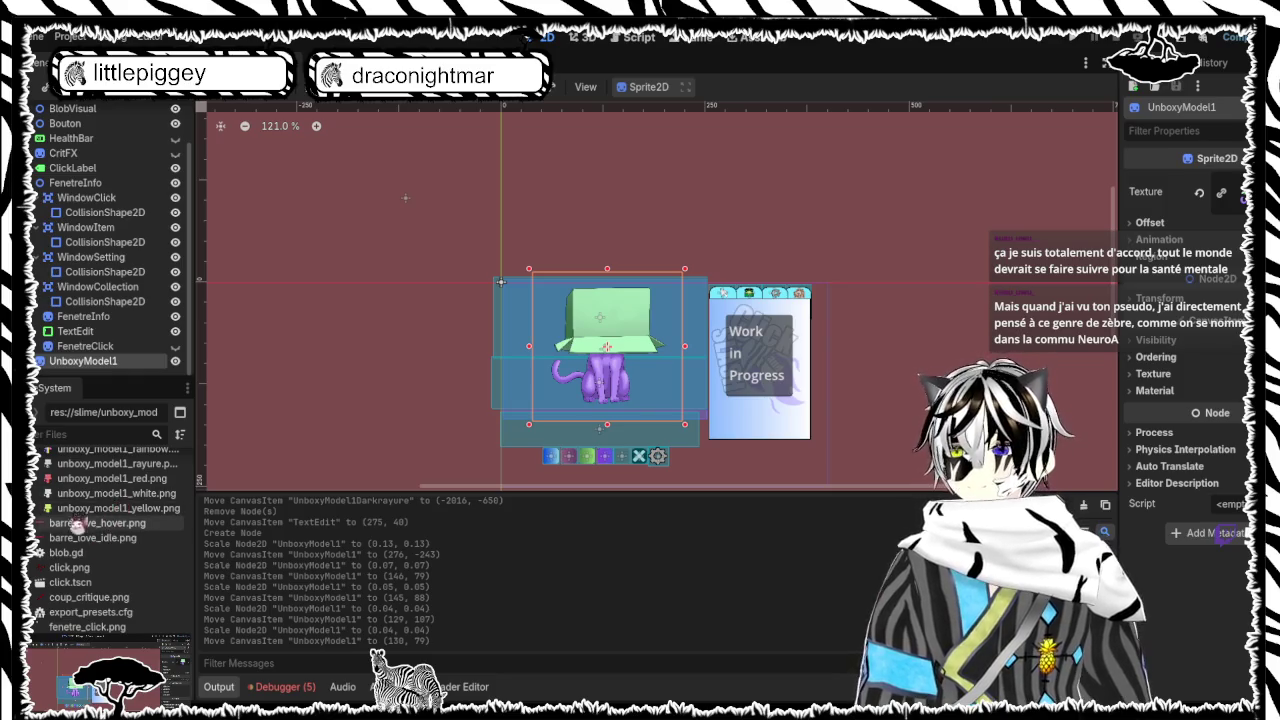
scroll(107, 524, "up", 3)
scroll(105, 524, "up", 15)
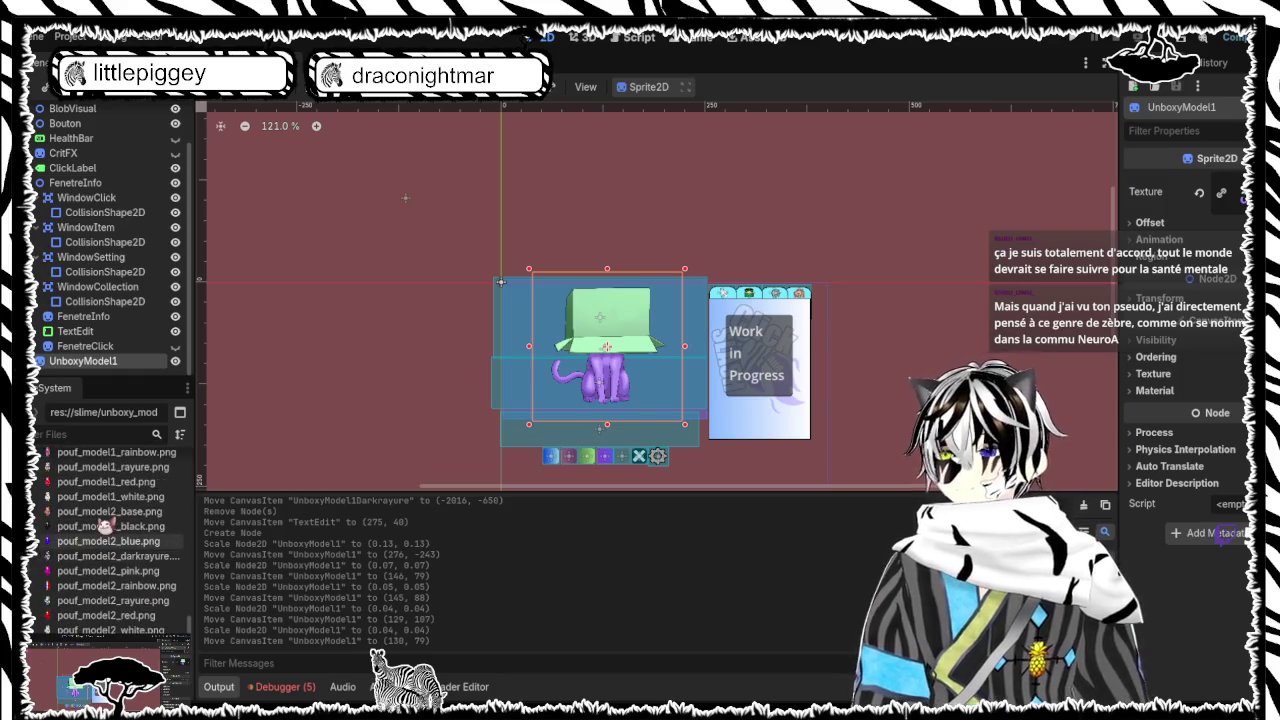
scroll(105, 527, "up", 4)
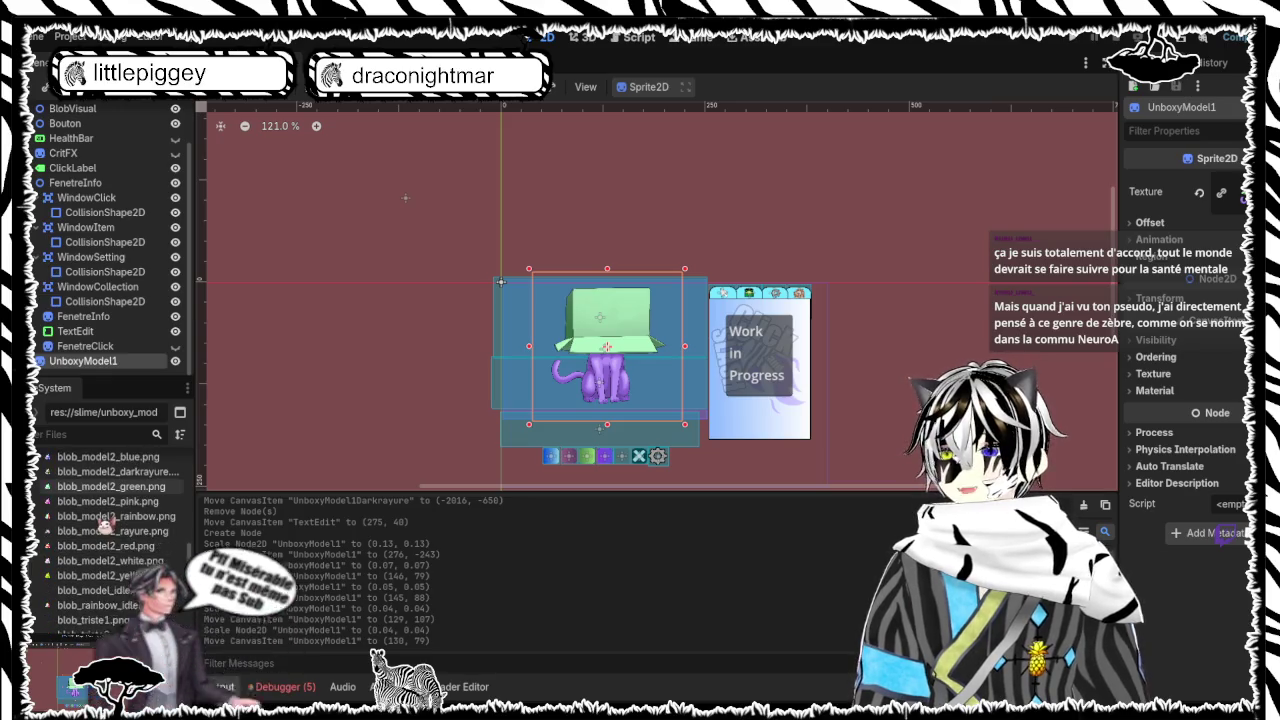
scroll(105, 527, "down", 15)
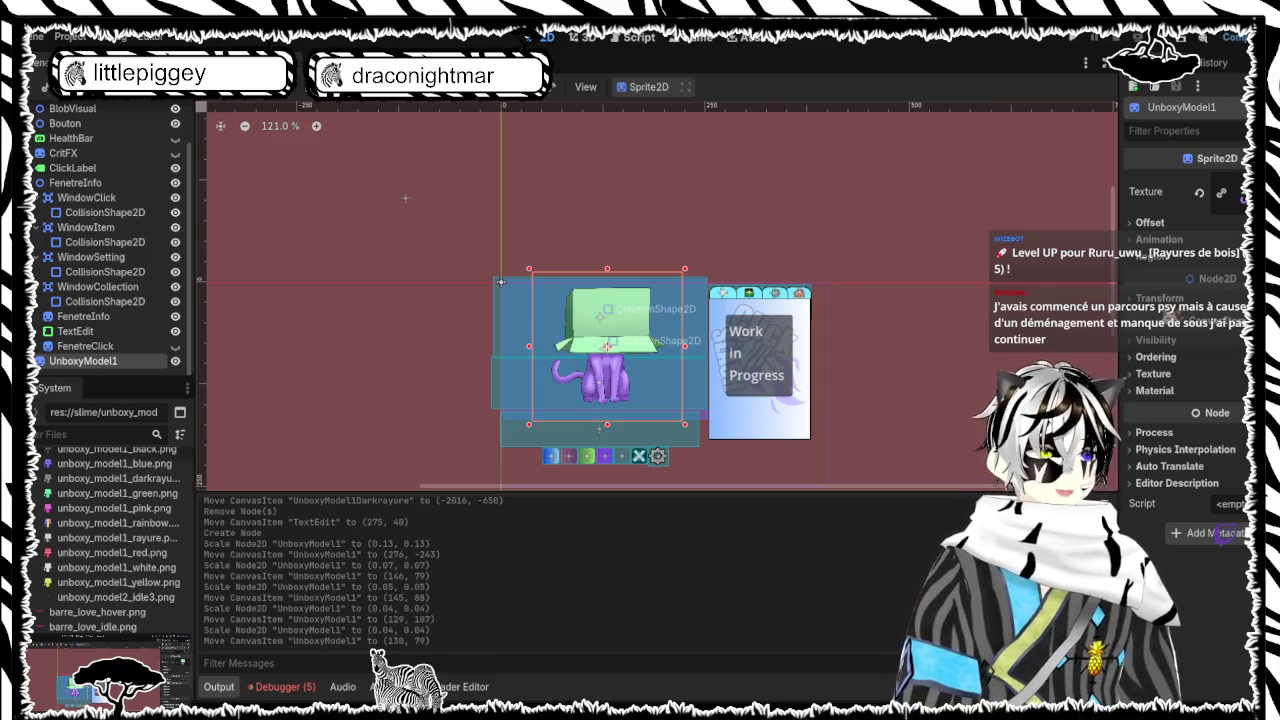
scroll(484, 368, "down", 4)
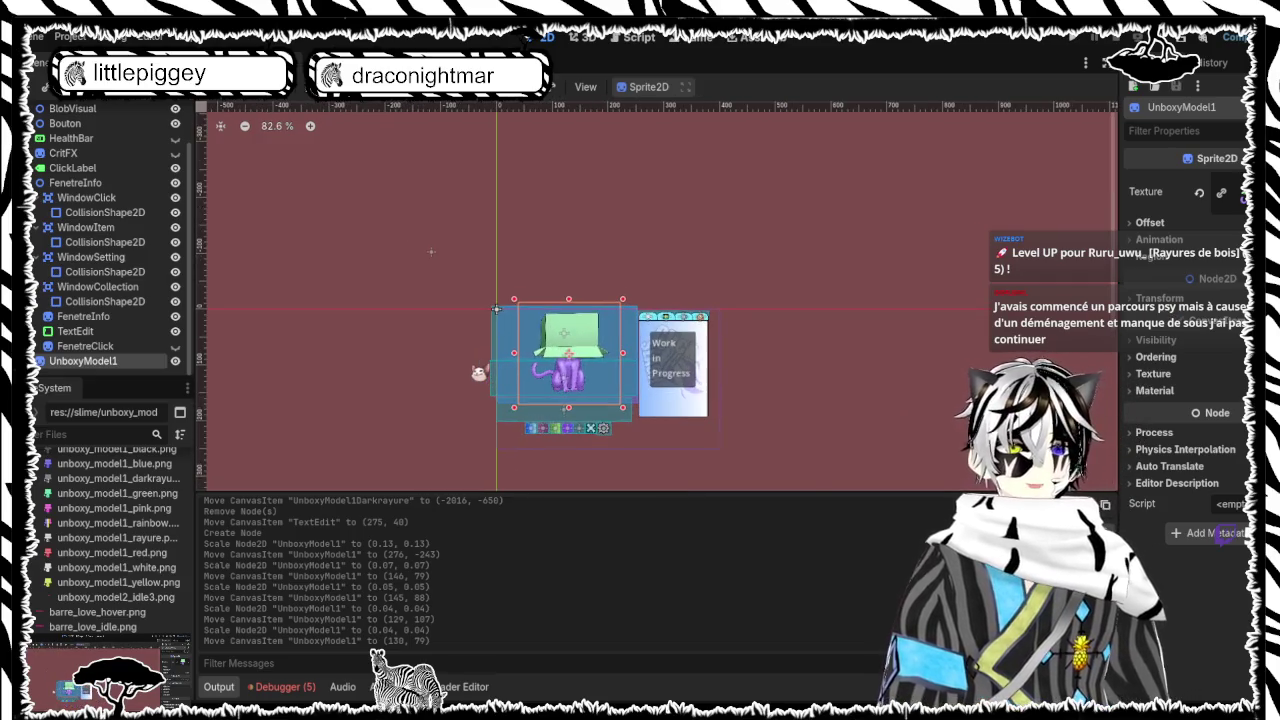
scroll(478, 372, "up", 5)
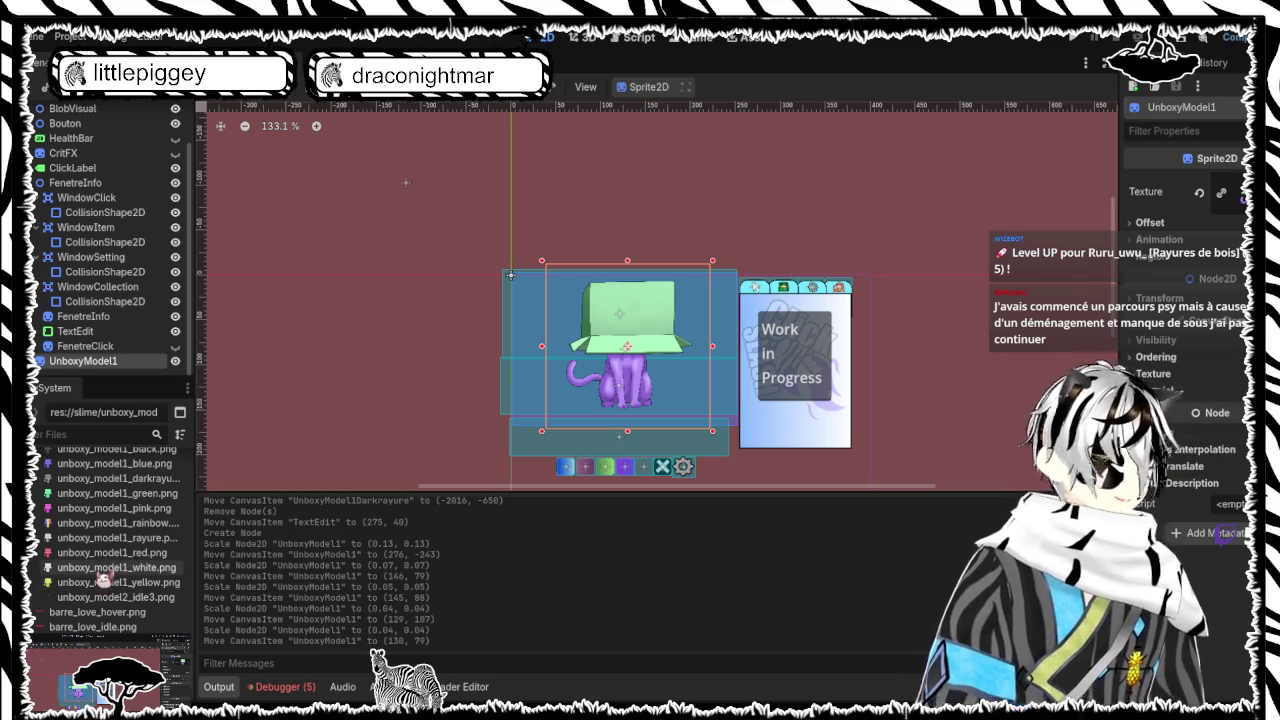
scroll(120, 567, "up", 5)
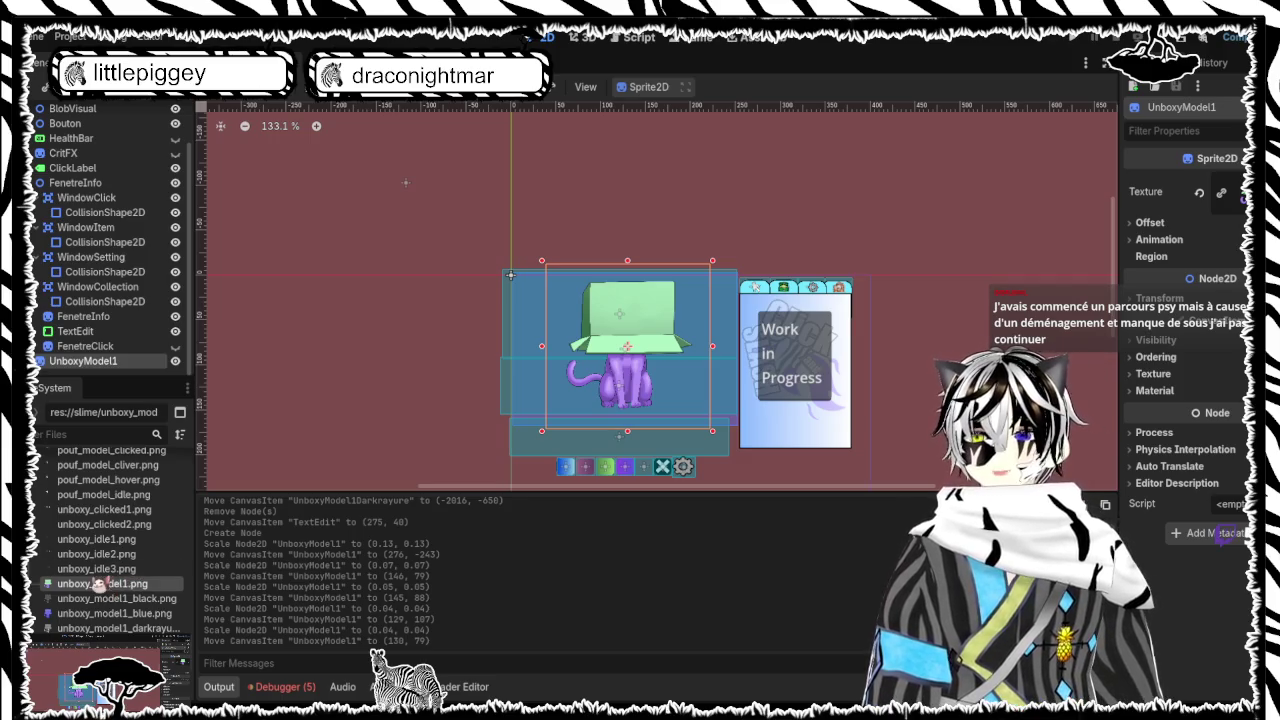
scroll(102, 550, "up", 2)
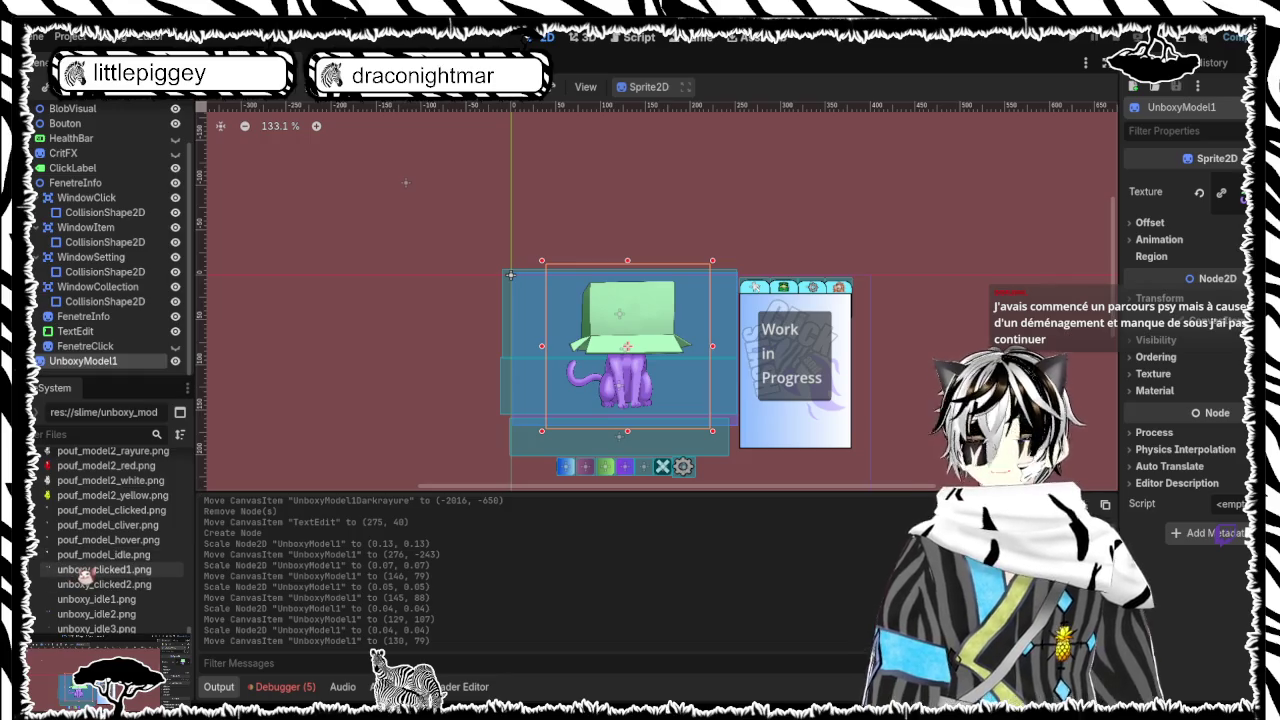
left_click(87, 577)
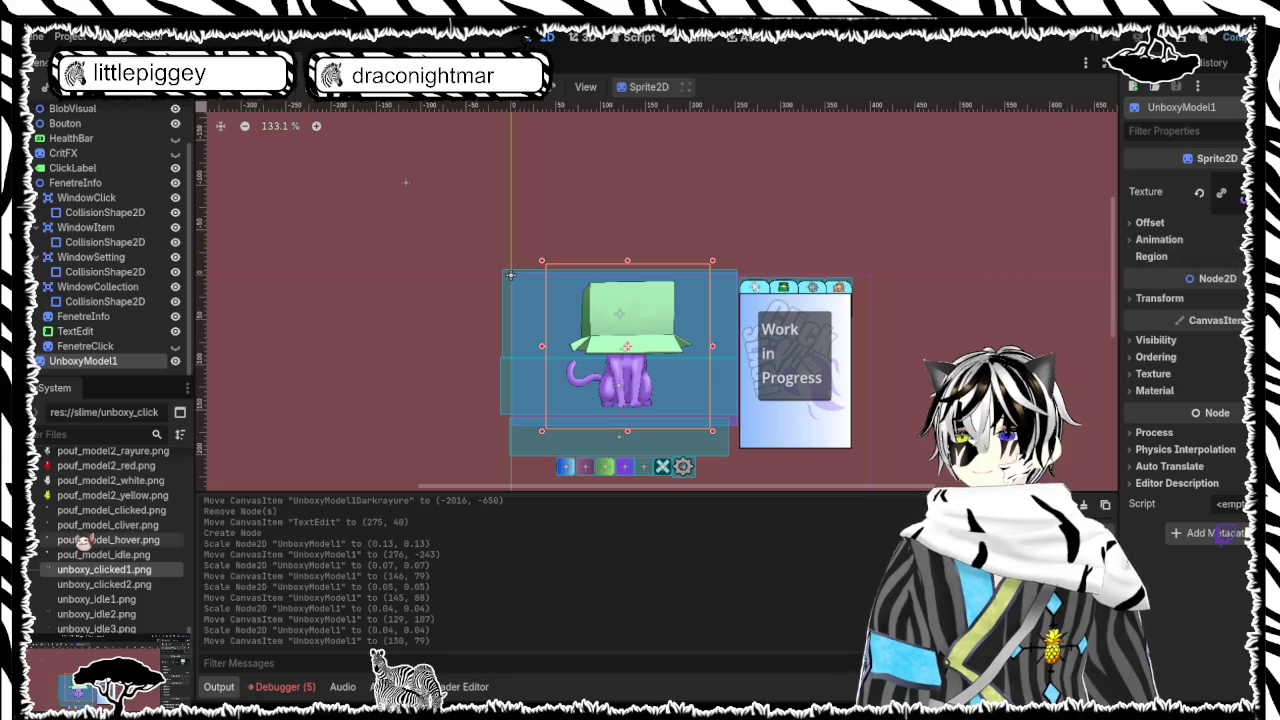
left_click(96, 587)
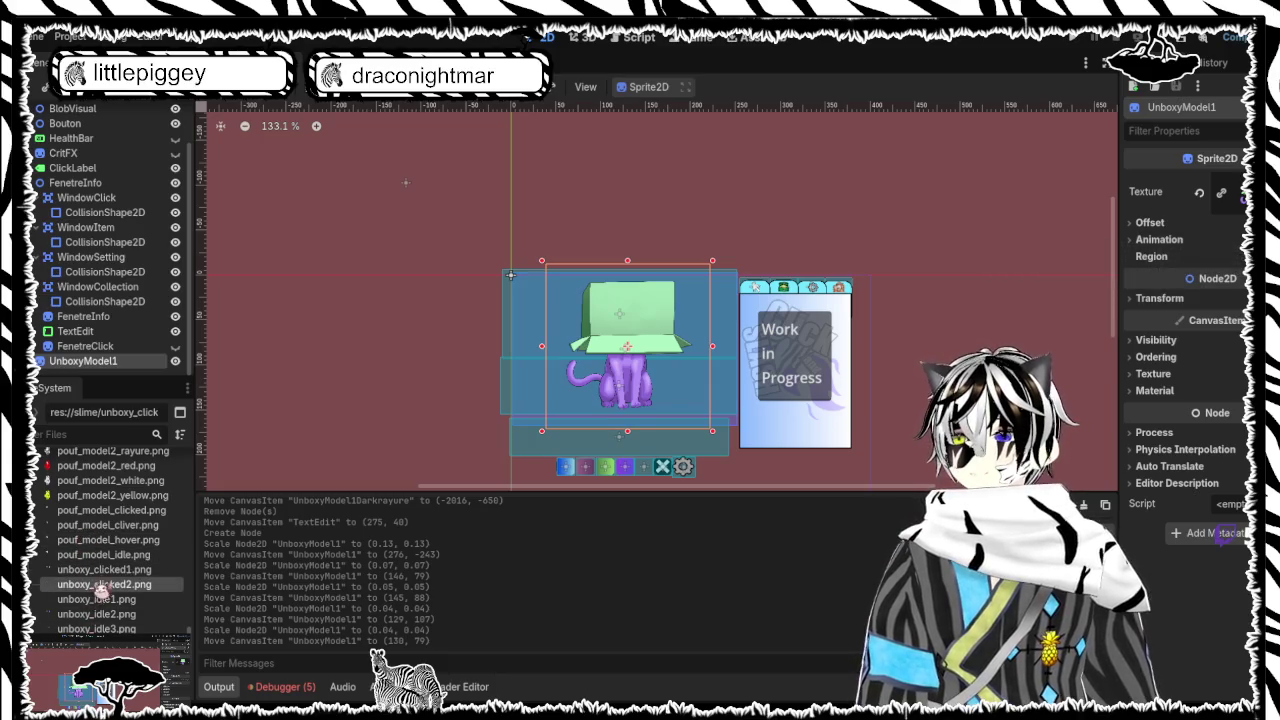
mouse_move(108, 575)
left_mouse_down()
mouse_move(698, 364)
mouse_move(692, 345)
left_mouse_up()
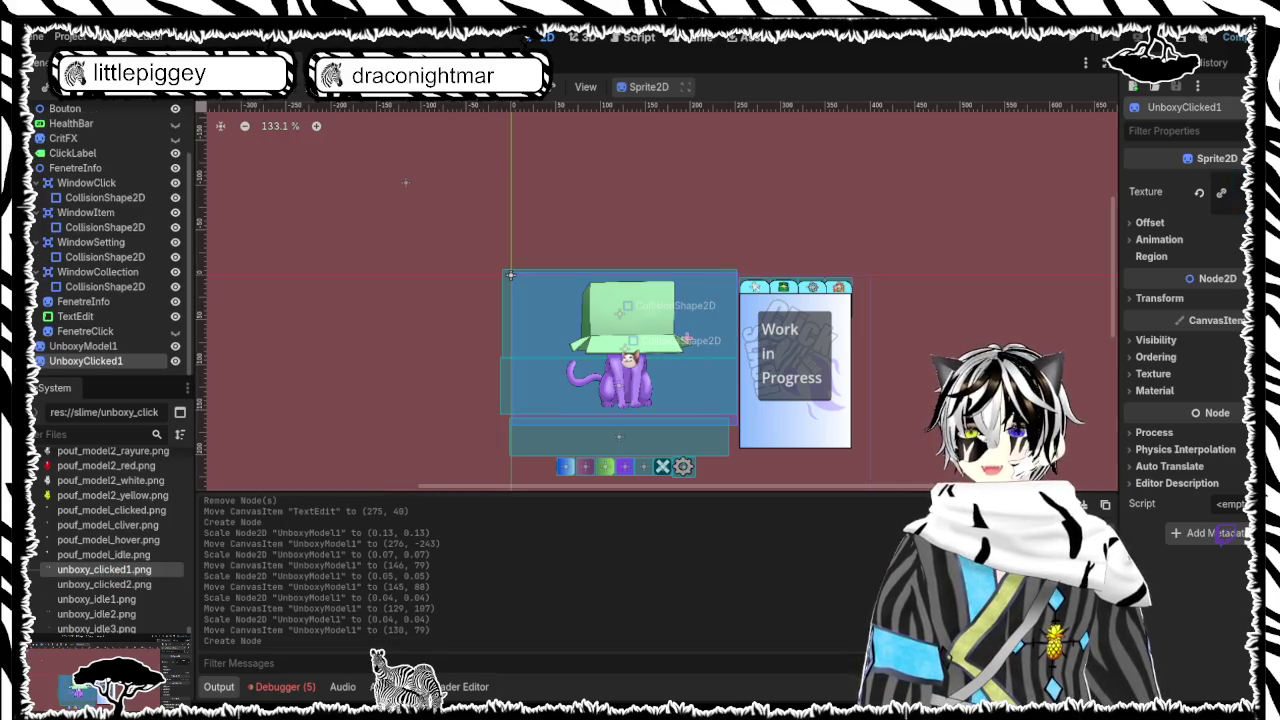
scroll(390, 362, "down", 18)
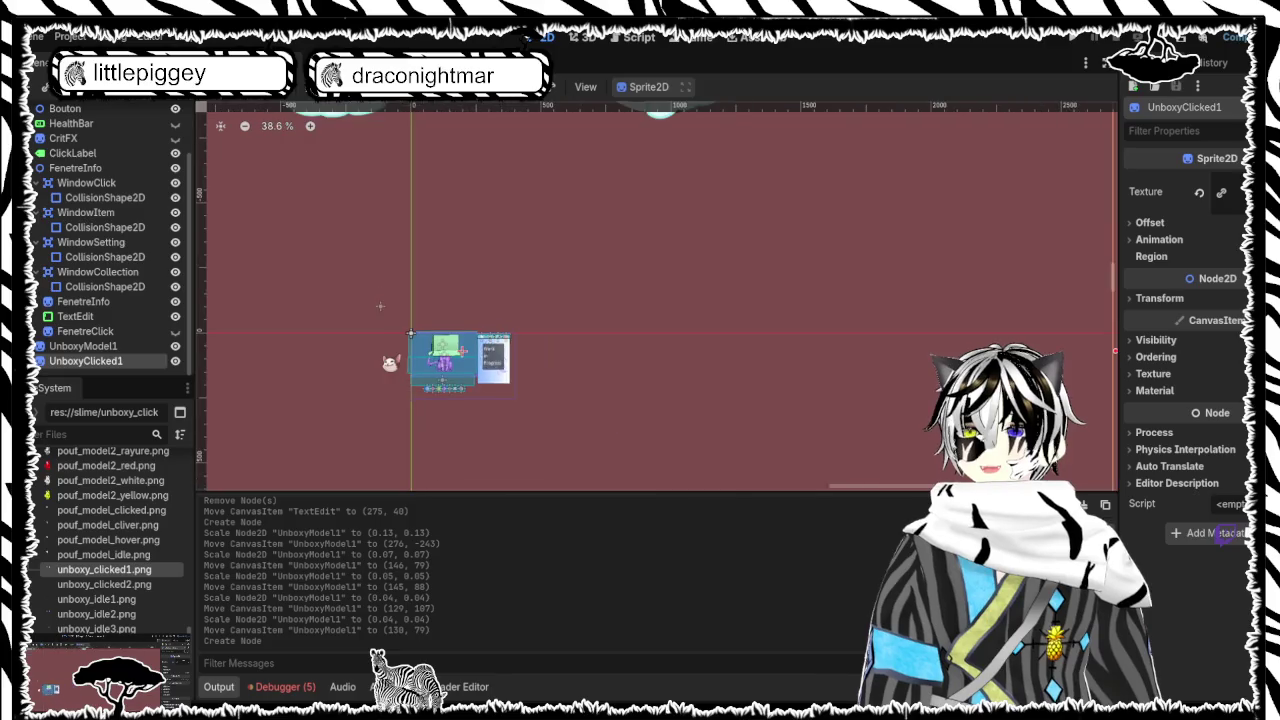
key("ctrl+z")
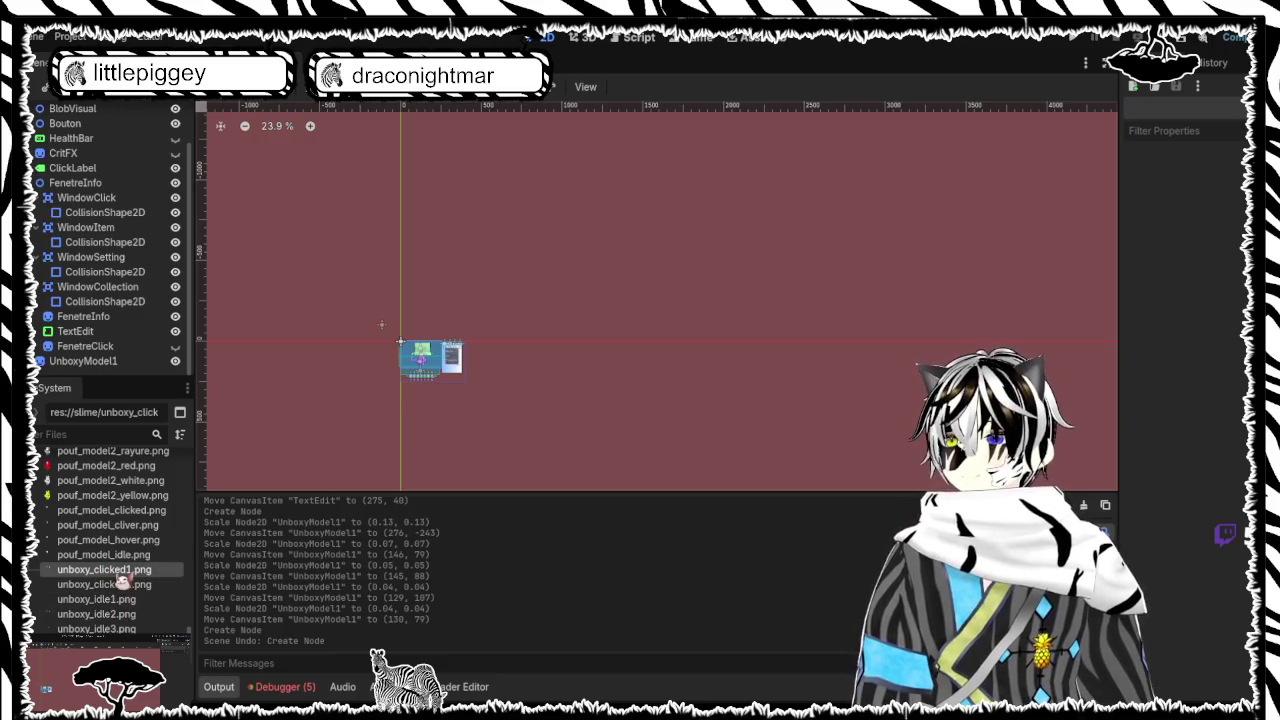
Select unboxy_clicked1.png through unboxy_idle3.png and drop all five into the scene as sprites
left_click(110, 599, "shift")
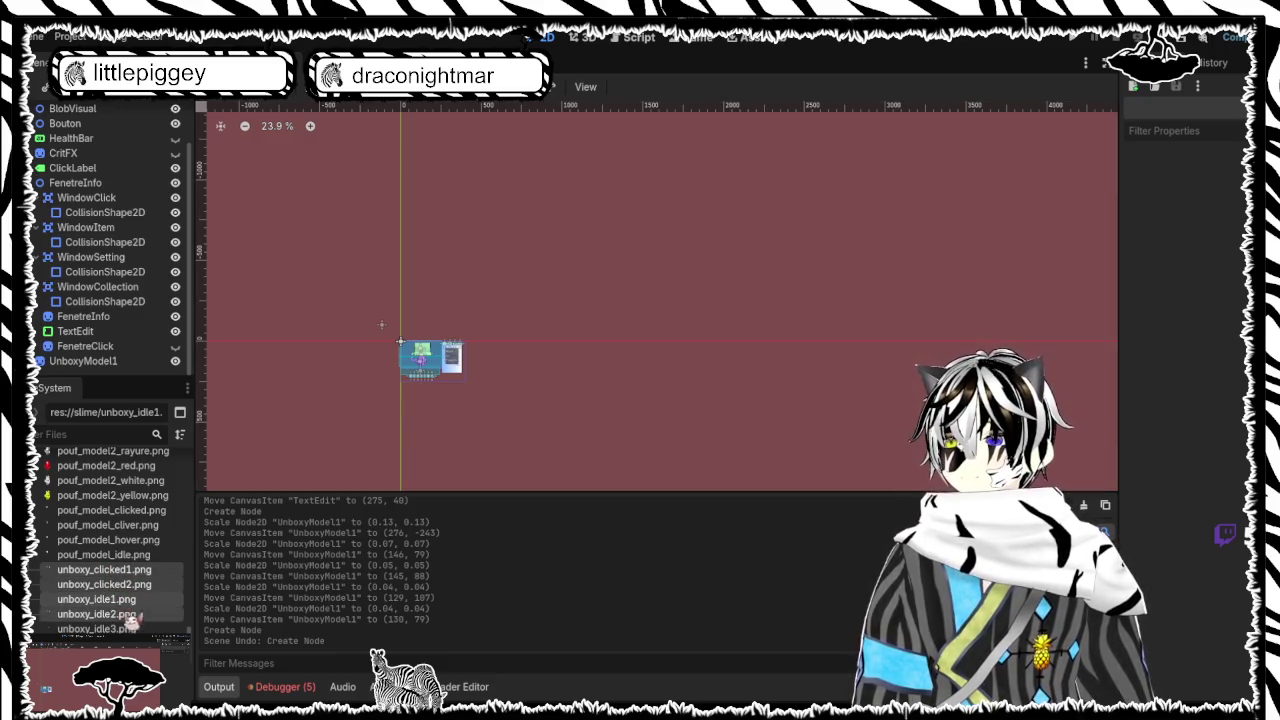
left_click(128, 628, "shift")
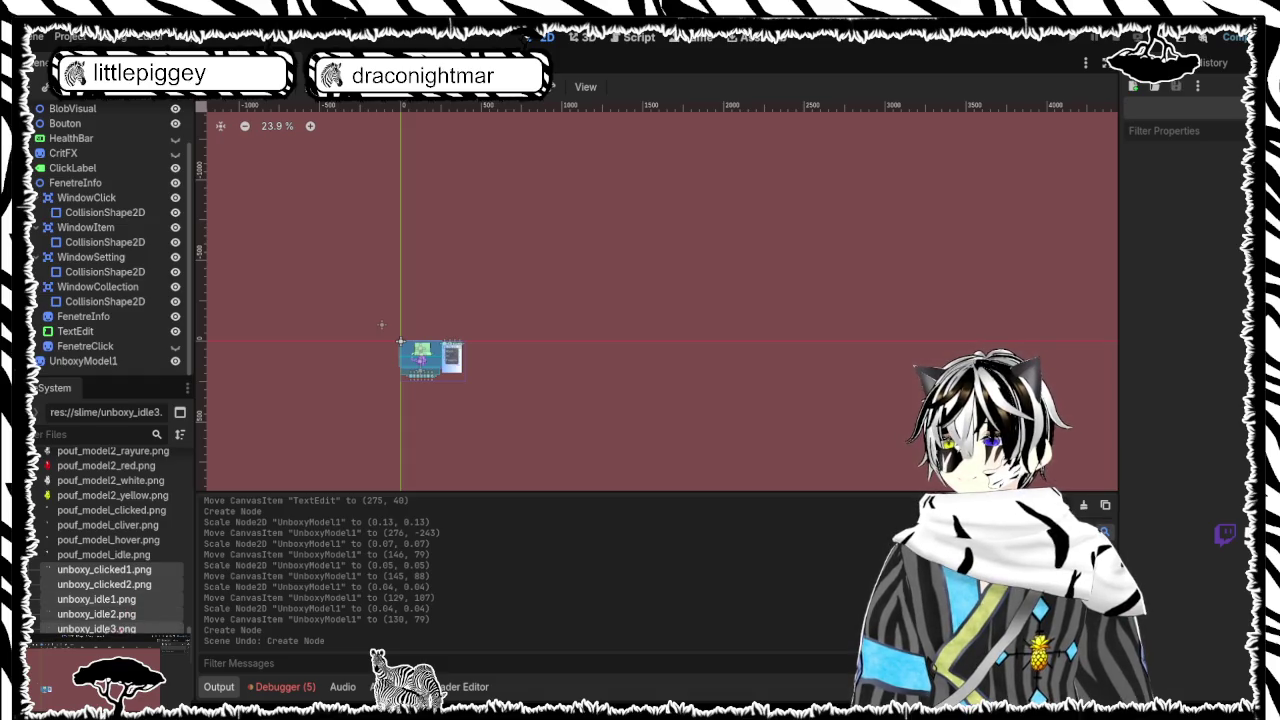
mouse_move(125, 585)
left_mouse_down()
mouse_move(494, 394)
mouse_move(547, 345)
left_mouse_up()
scroll(551, 356, "down", 3)
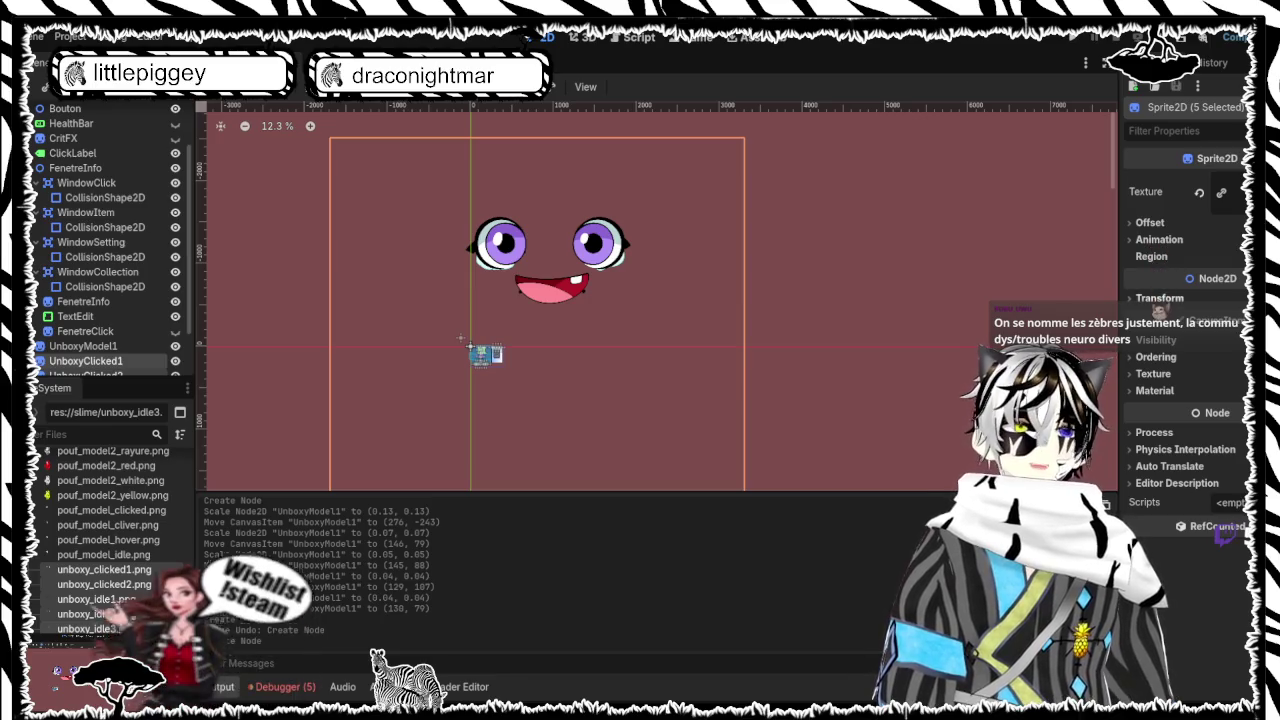
Set the five new sprites' Transform scale to 0.9
left_click(1158, 299)
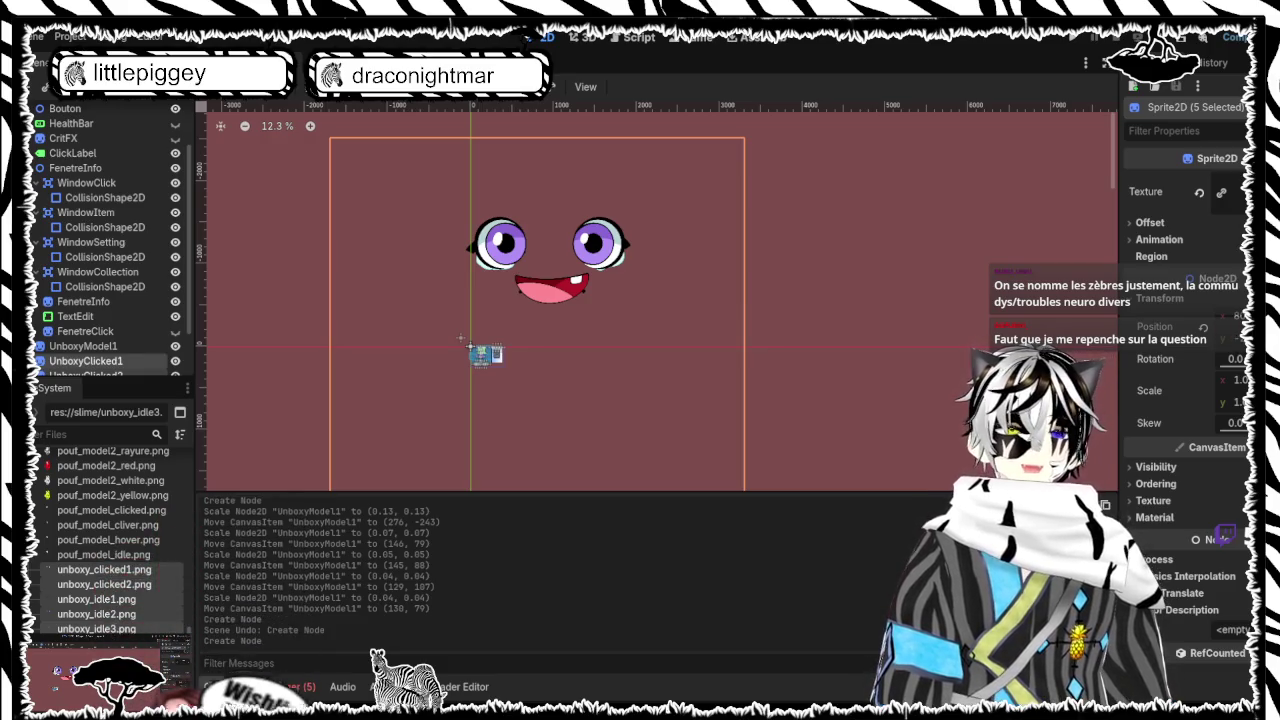
type("0.9")
key("Return")
Reduce the five sprites' scale to about 0.3, then halve it, then select only UnboxyIdle2
left_click_drag(1235, 380, 1153, 391)
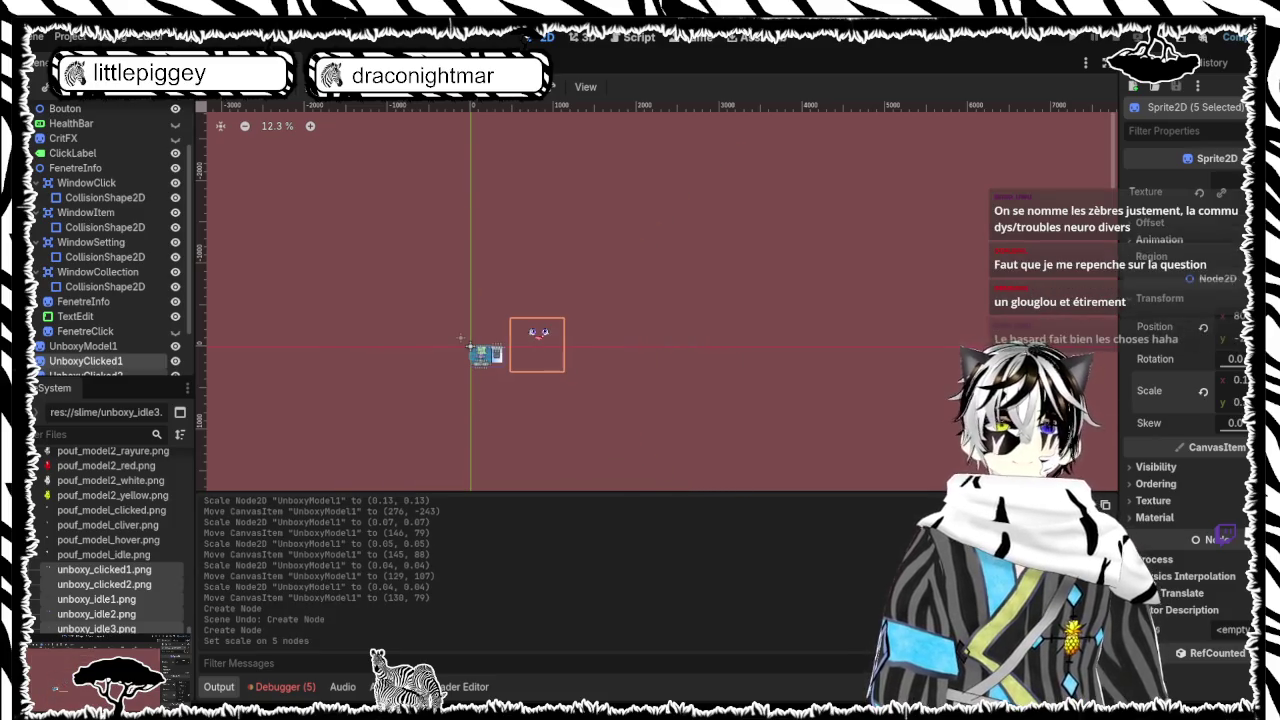
scroll(553, 372, "up", 4)
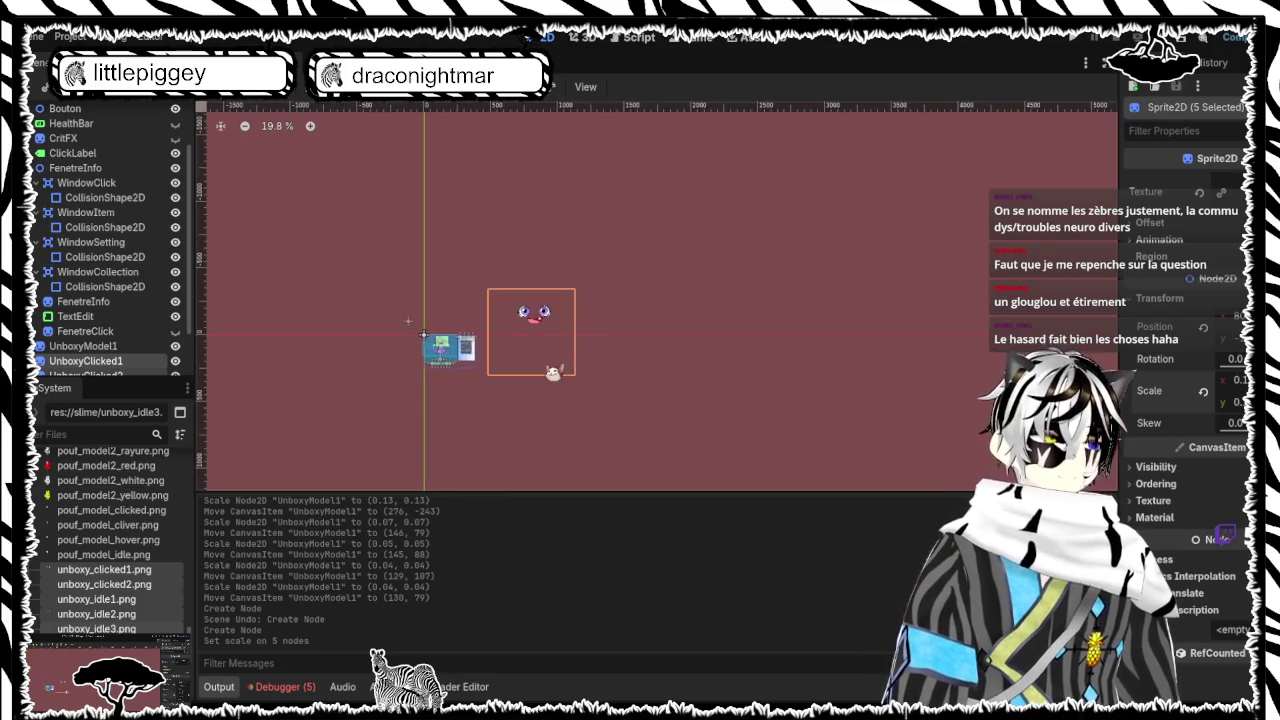
scroll(552, 372, "up", 3)
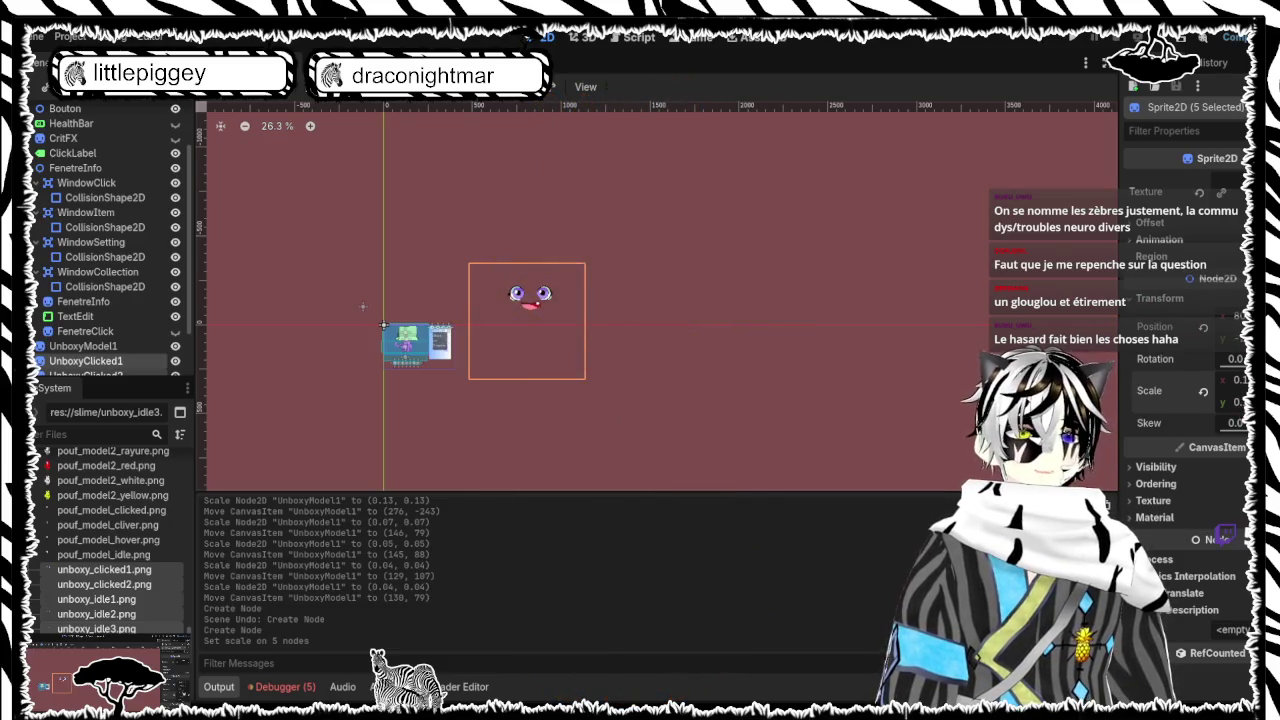
key("Return")
scroll(357, 363, "up", 7)
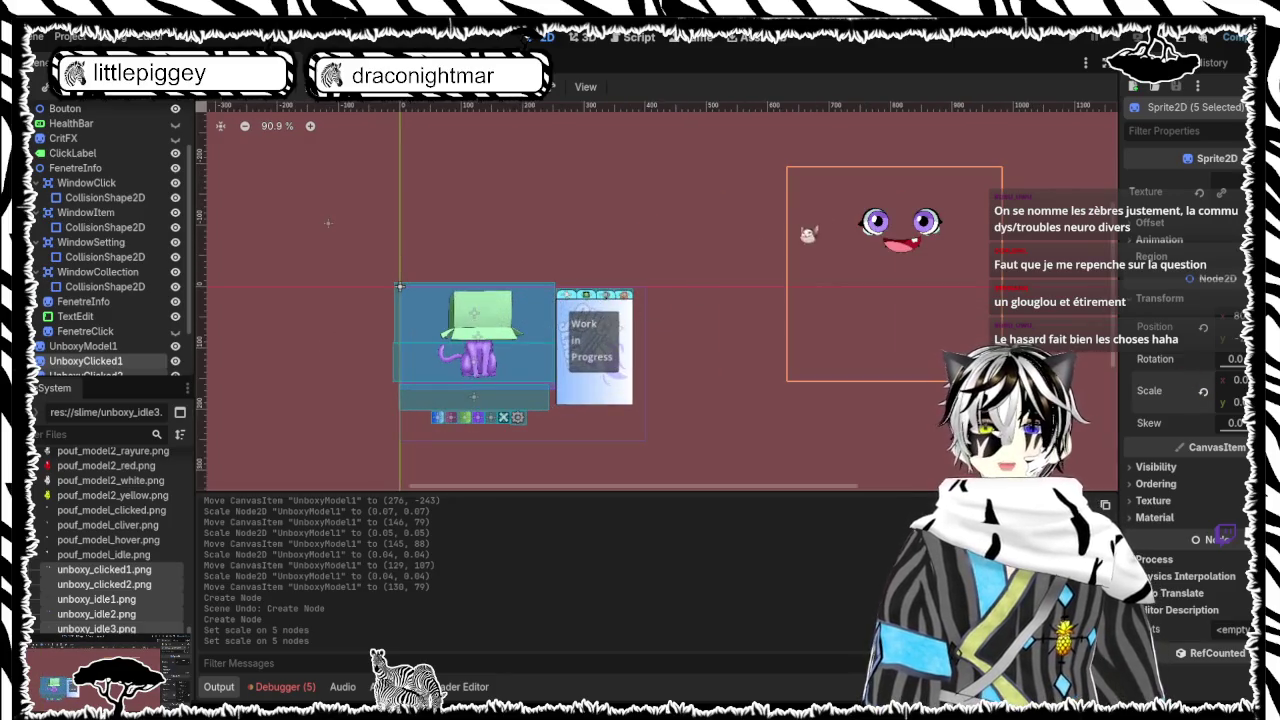
left_click(810, 236)
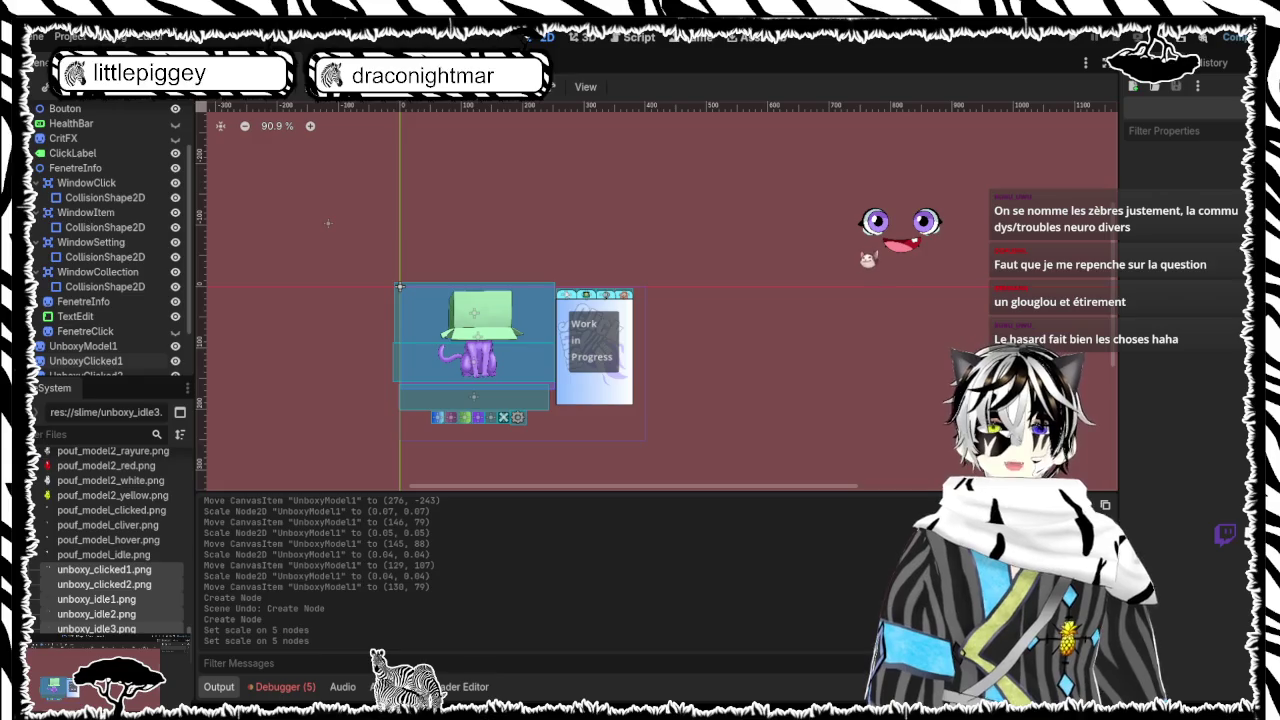
left_click(866, 252)
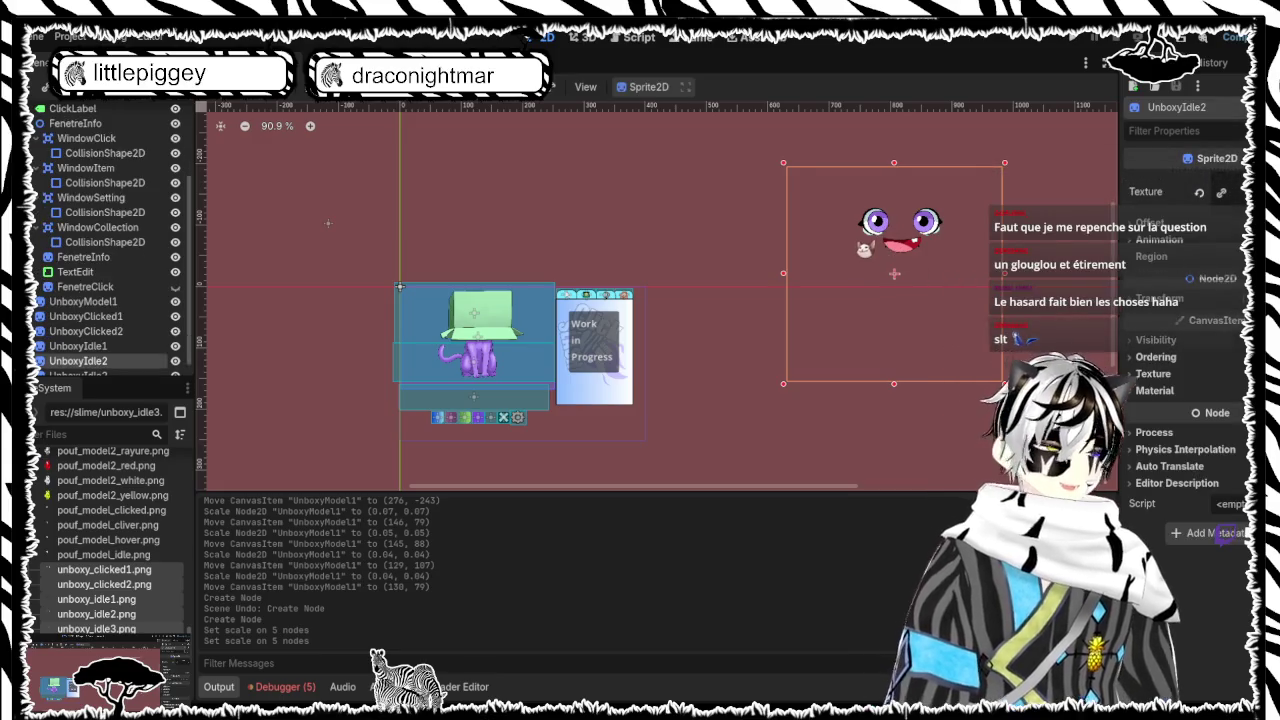
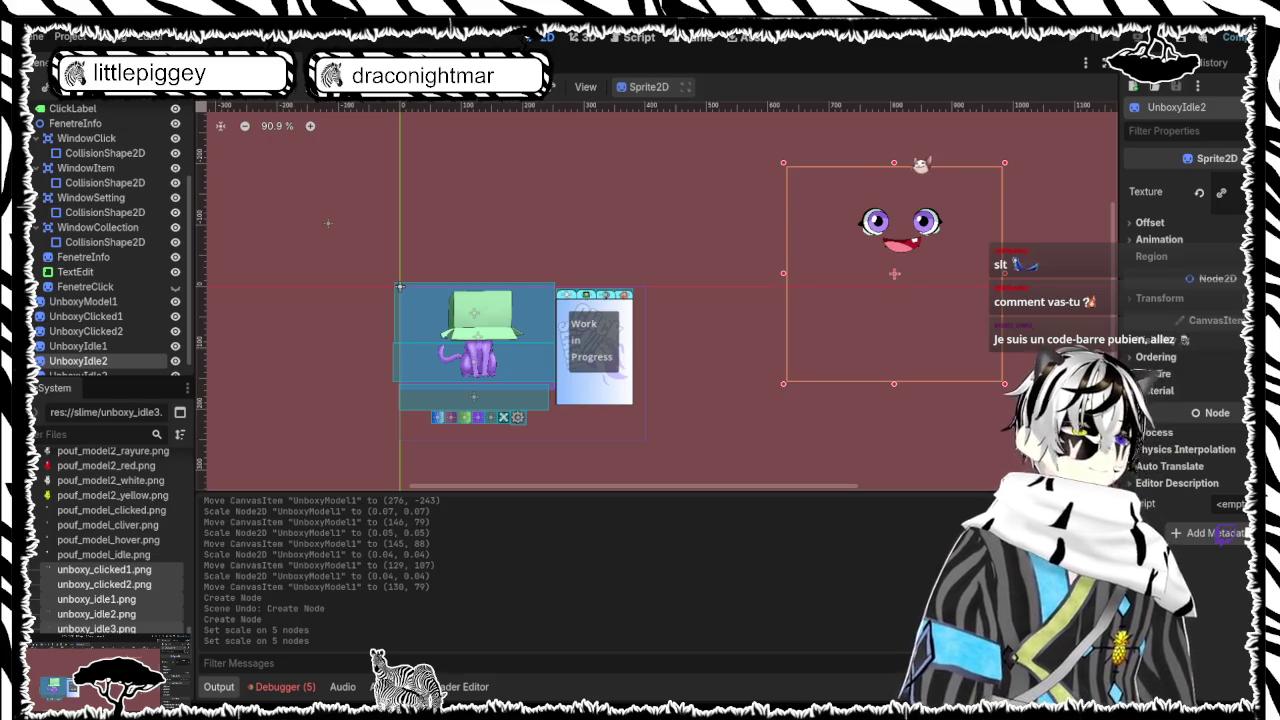
Move UnboxyIdle2 and UnboxyClicked1 onto the cat and shrink each to 0.03 scale
left_click(328, 223)
left_click(925, 221)
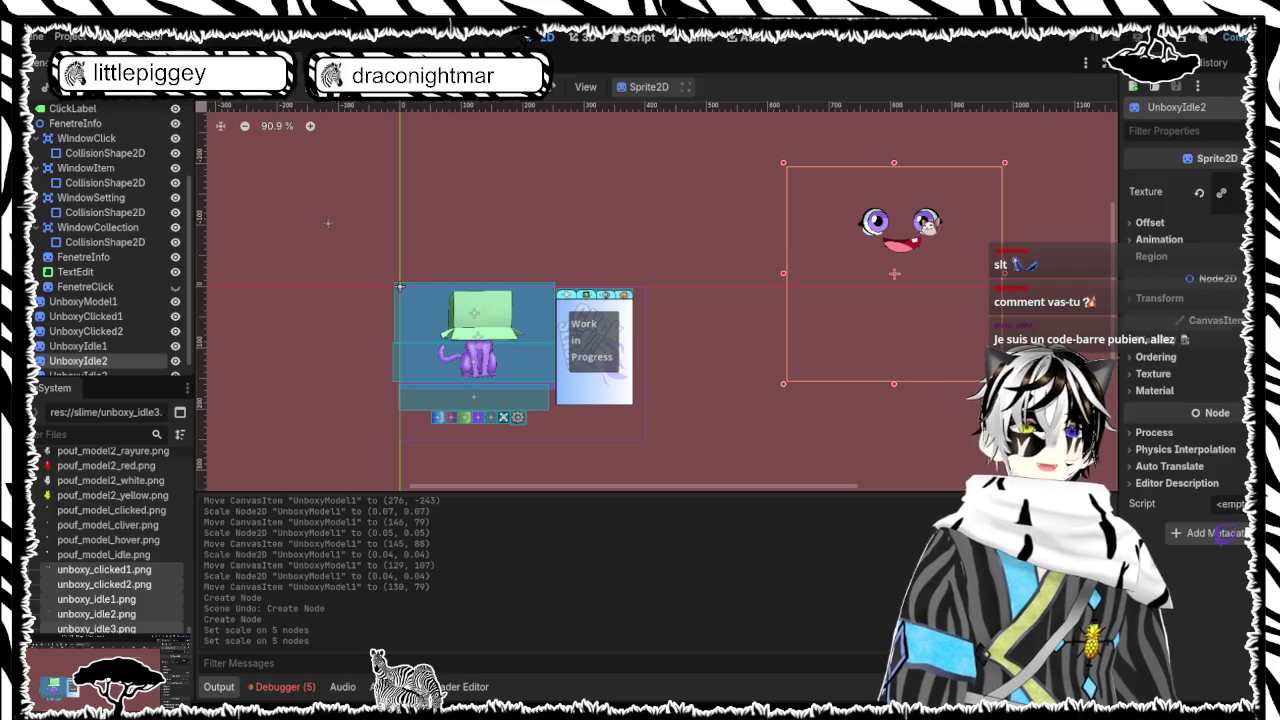
mouse_move(925, 221)
left_mouse_down()
mouse_move(829, 255)
mouse_move(491, 301)
left_mouse_up()
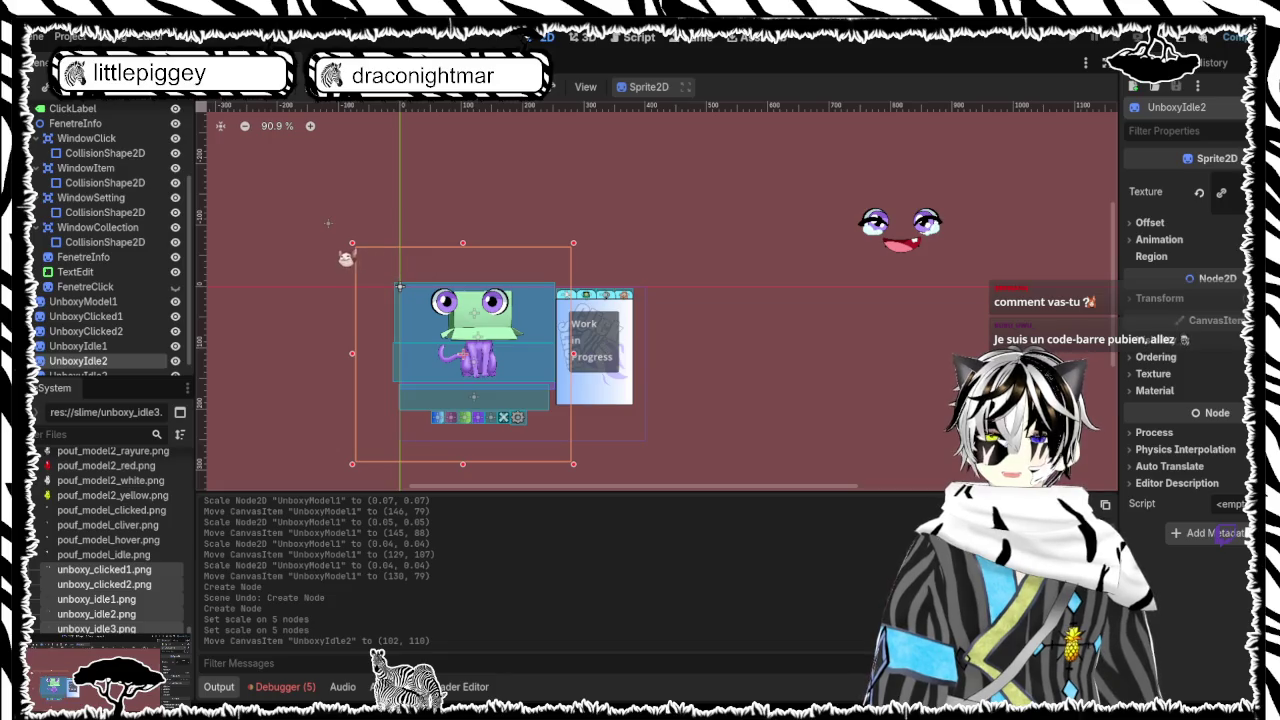
mouse_move(352, 243)
left_mouse_down()
mouse_move(461, 408)
mouse_move(480, 333)
left_mouse_up()
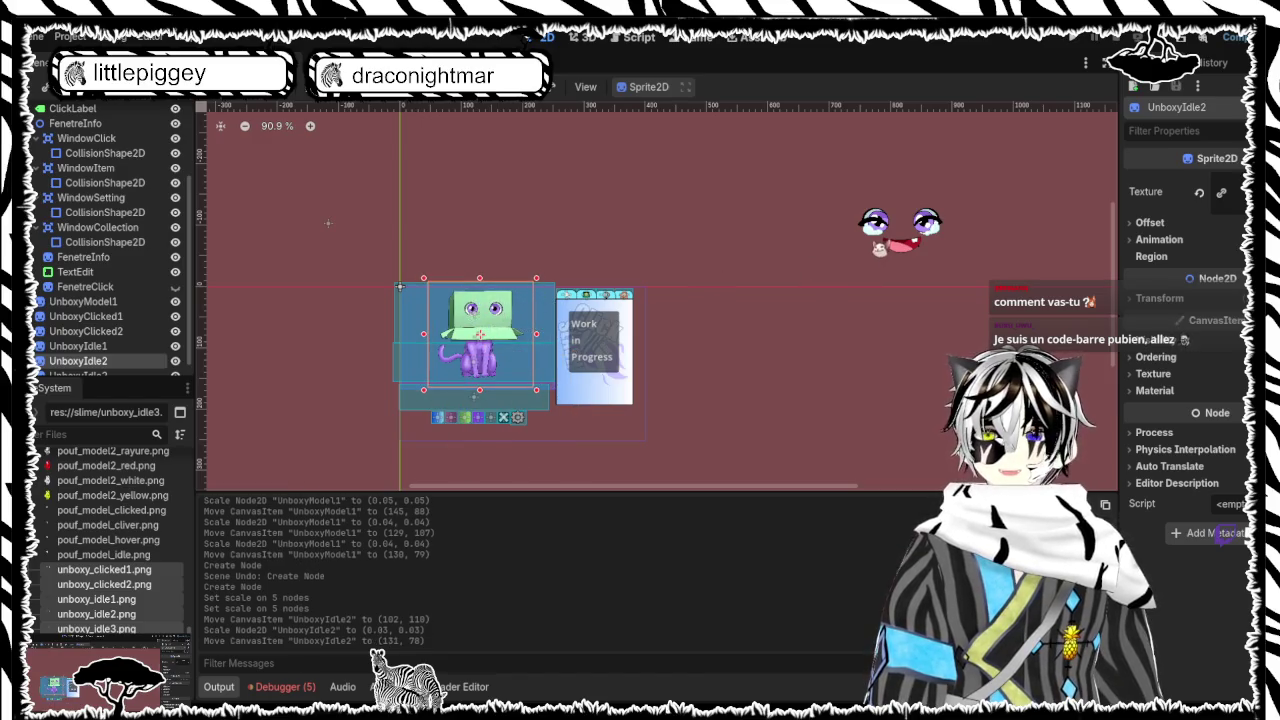
mouse_move(885, 225)
left_mouse_down()
mouse_move(635, 288)
mouse_move(463, 302)
left_mouse_up()
mouse_move(371, 248)
left_mouse_down()
mouse_move(525, 383)
mouse_move(470, 308)
left_mouse_up()
Place UnboxyIdle3 on the cat's face at (136, 76), scaled to 0.03, undoing an accidental model move
mouse_move(896, 248)
left_mouse_down()
mouse_move(466, 323)
mouse_move(482, 323)
left_mouse_up()
left_click_drag(372, 244, 489, 360)
left_click_drag(545, 394, 490, 322)
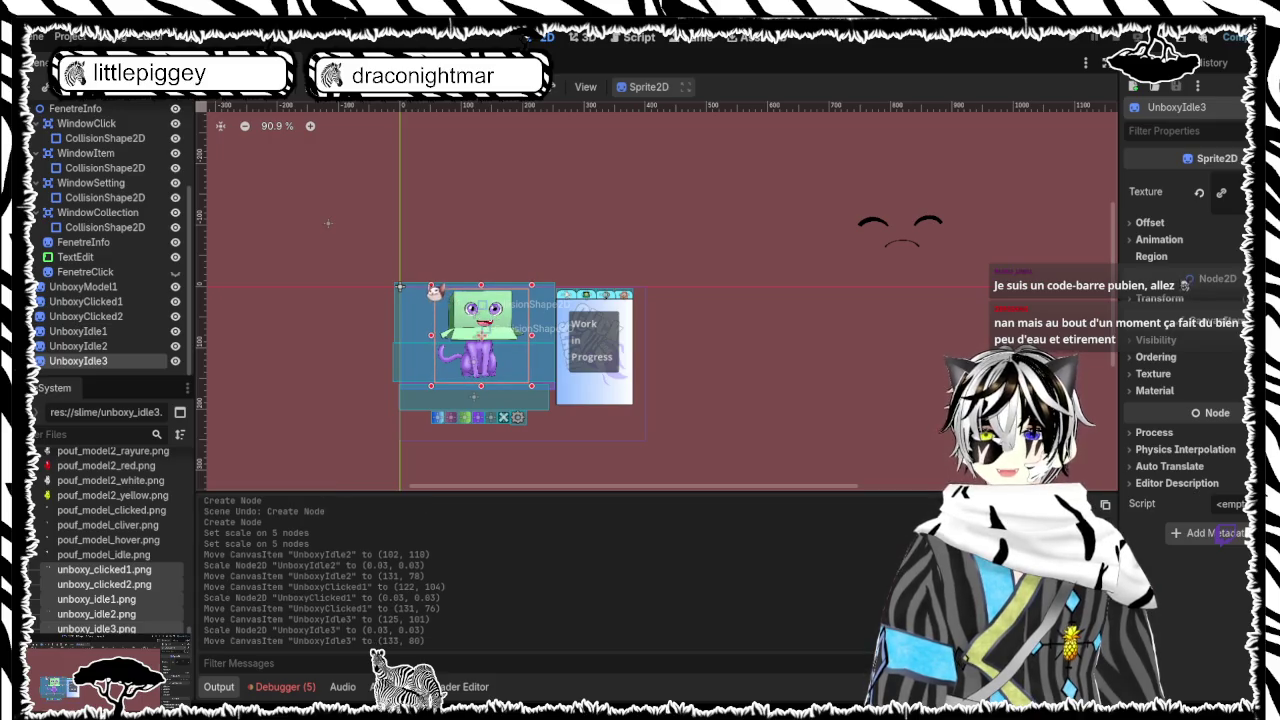
mouse_move(431, 286)
left_mouse_down()
mouse_move(502, 326)
mouse_move(493, 335)
mouse_move(486, 321)
left_mouse_up()
key("ctrl+z")
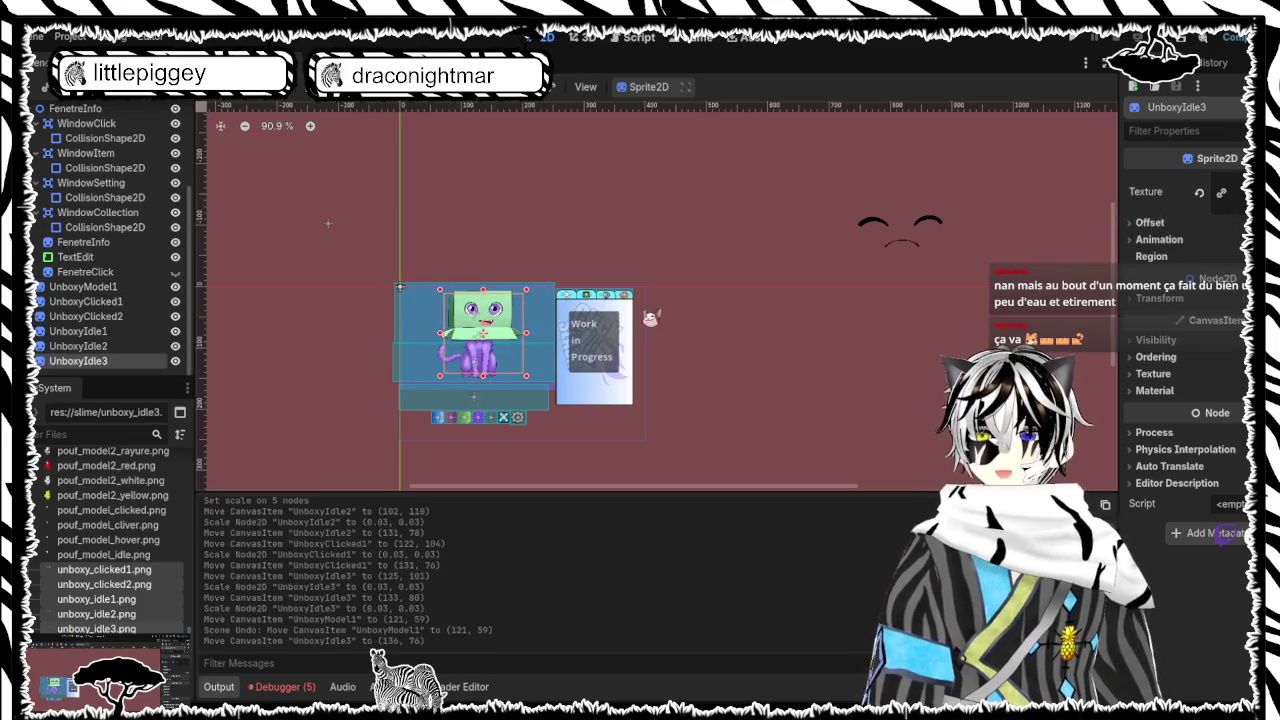
key("Escape")
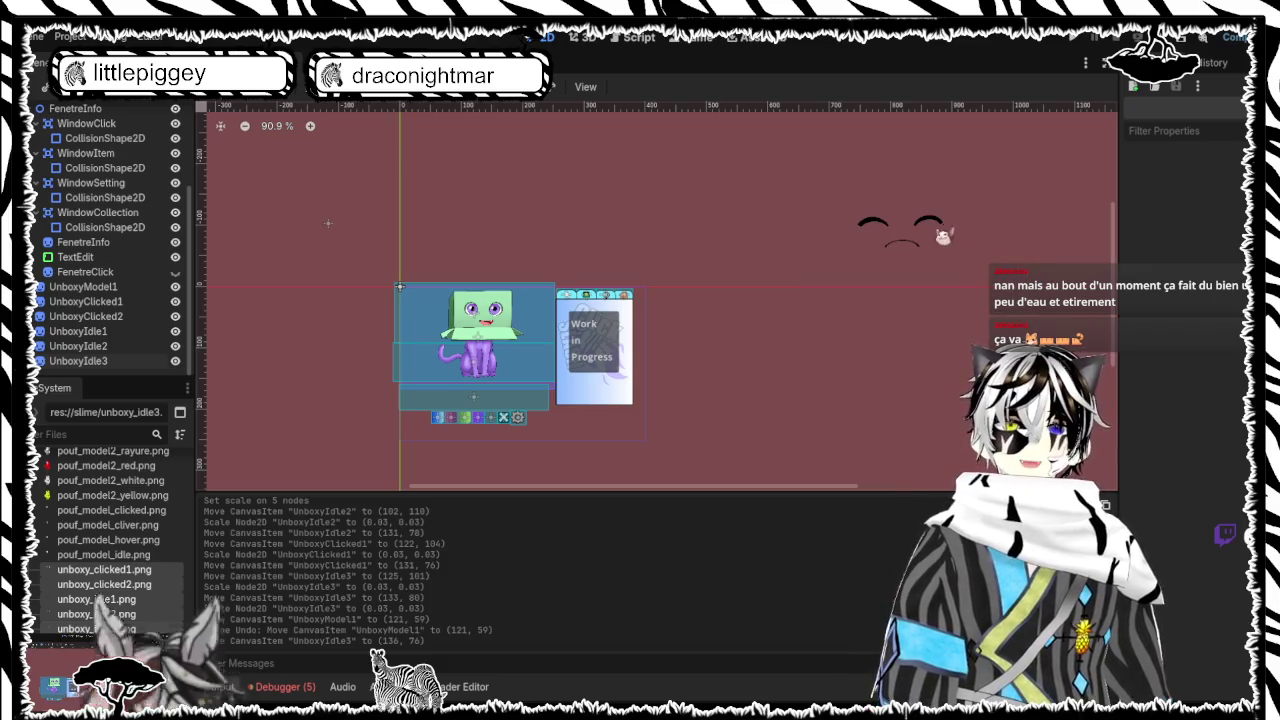
Move UnboxyIdle1 onto the cat character
left_click(937, 228)
left_click_drag(937, 228, 510, 301)
left_click(903, 248)
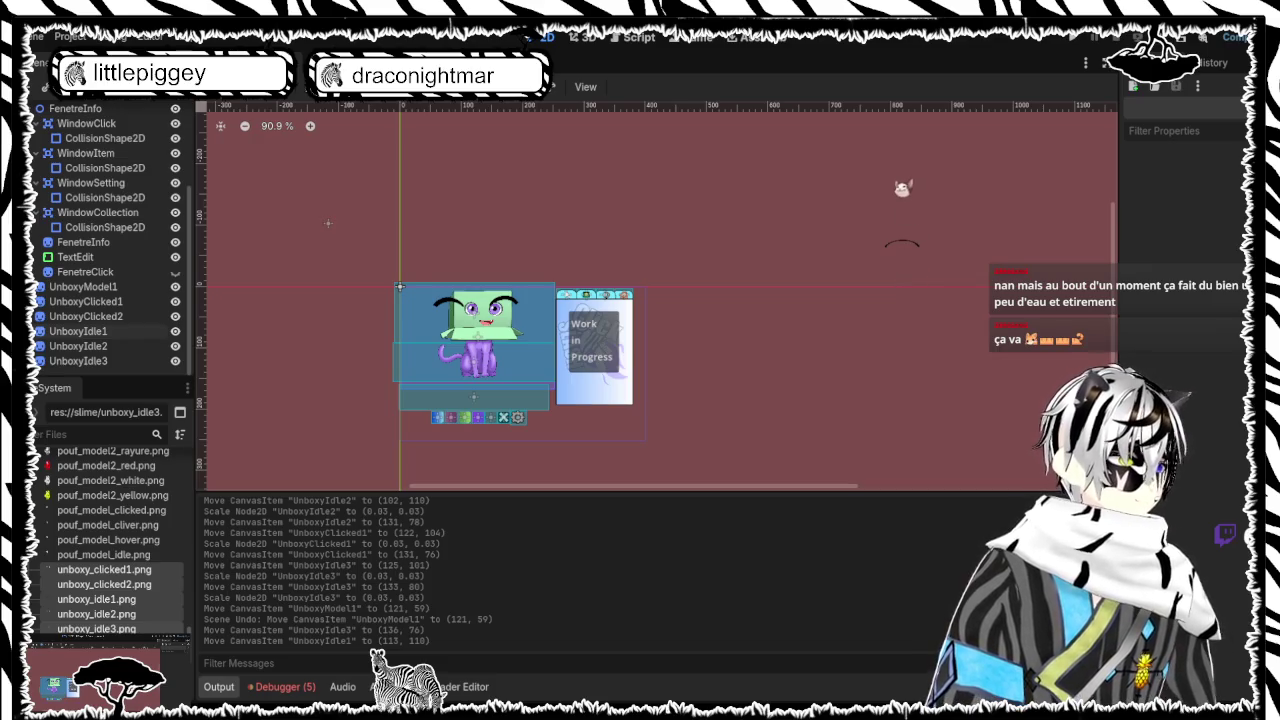
Pick out UnboxyClicked2 and drag it onto the cat character
mouse_move(896, 167)
left_mouse_down()
mouse_move(1022, 277)
mouse_move(903, 214)
left_mouse_up()
left_click(910, 246)
left_click(910, 248)
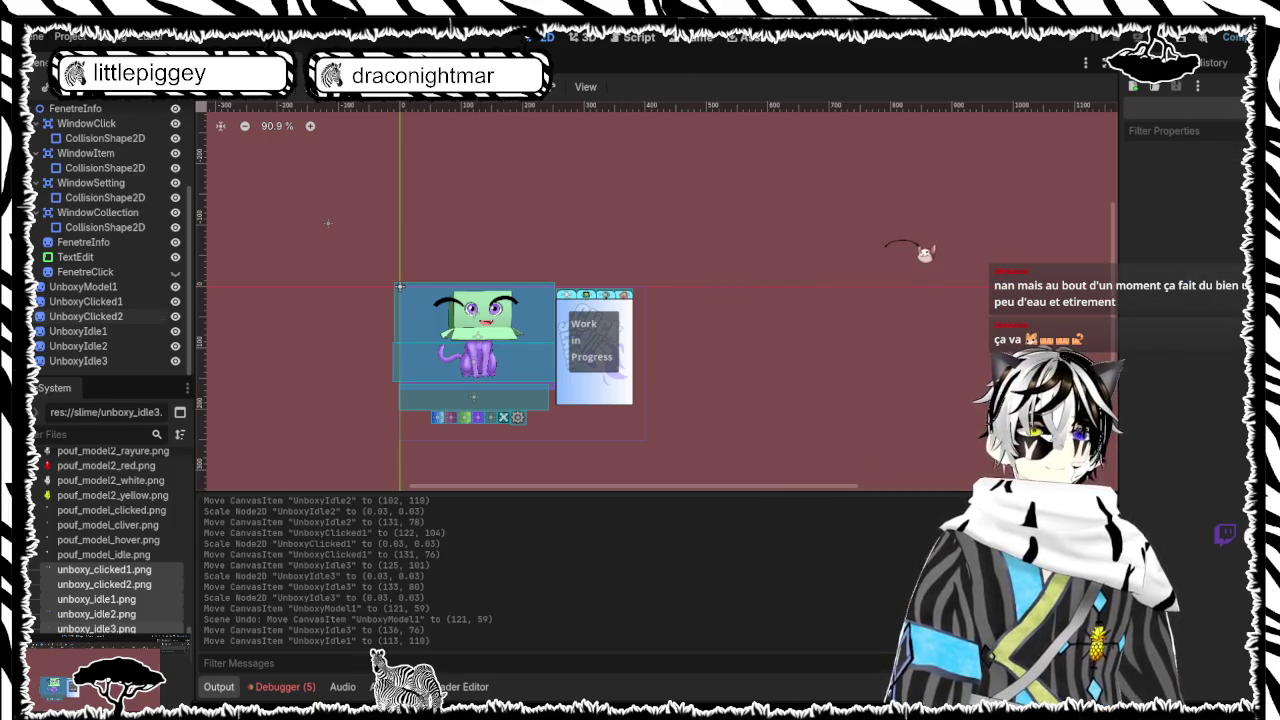
mouse_move(912, 248)
left_mouse_down()
mouse_move(908, 266)
mouse_move(723, 320)
mouse_move(913, 265)
left_mouse_up()
left_click(916, 266)
left_click(918, 266)
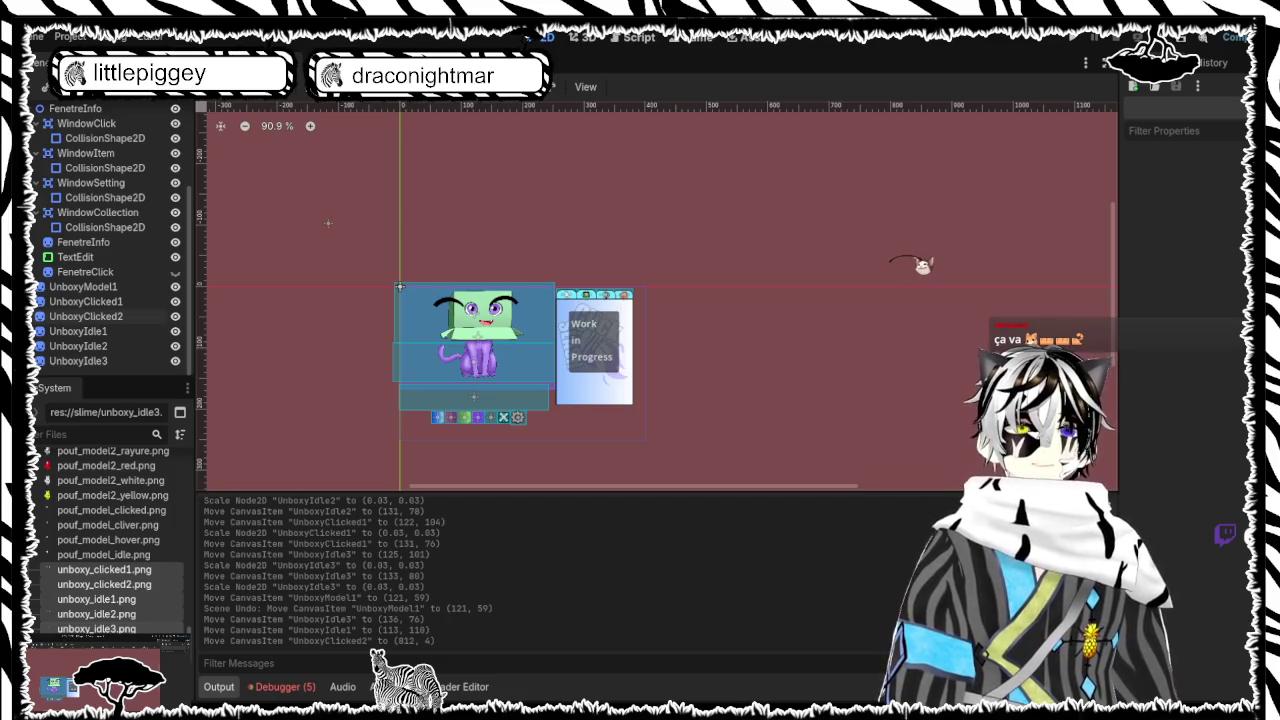
left_click(929, 267)
mouse_move(929, 267)
left_mouse_down()
mouse_move(894, 252)
mouse_move(545, 281)
mouse_move(540, 335)
mouse_move(506, 328)
left_mouse_up()
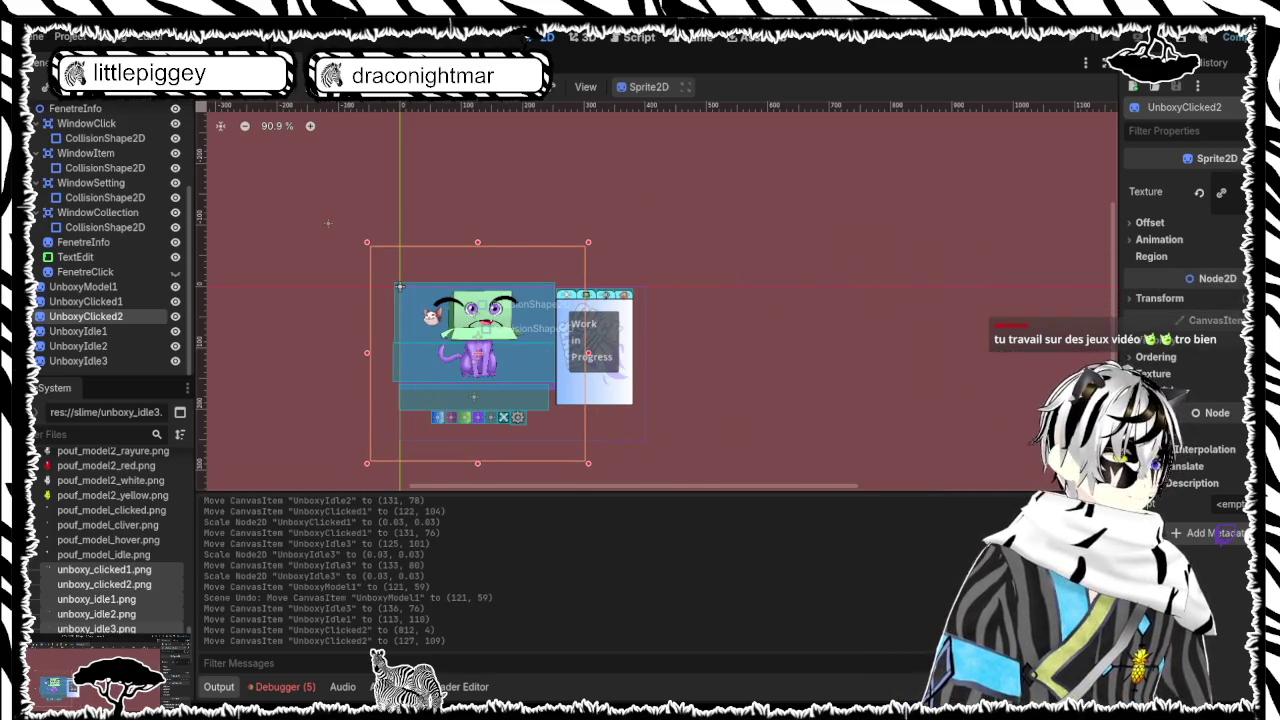
Scale UnboxyClicked2 to 0.04 at (130, 85) and set UnboxyIdle1 at (135, 82)
scroll(500, 326, "down", 1)
scroll(385, 323, "up", 1)
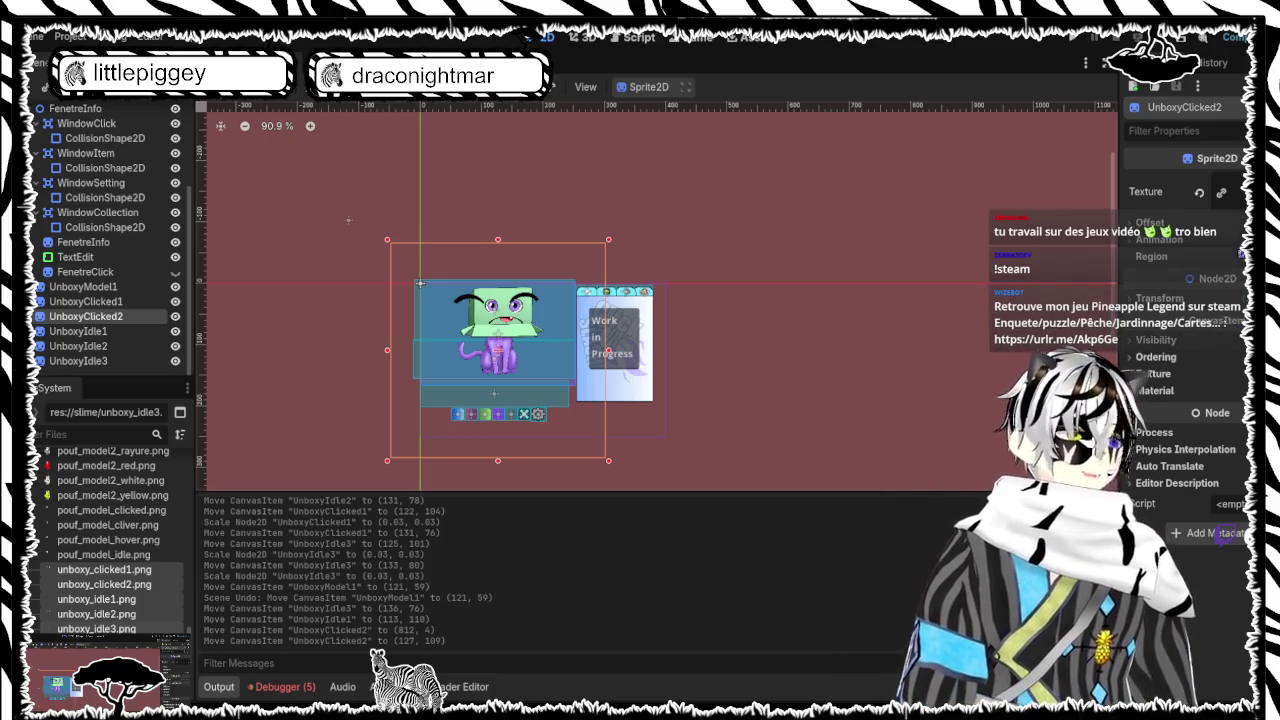
left_click_drag(387, 240, 470, 391)
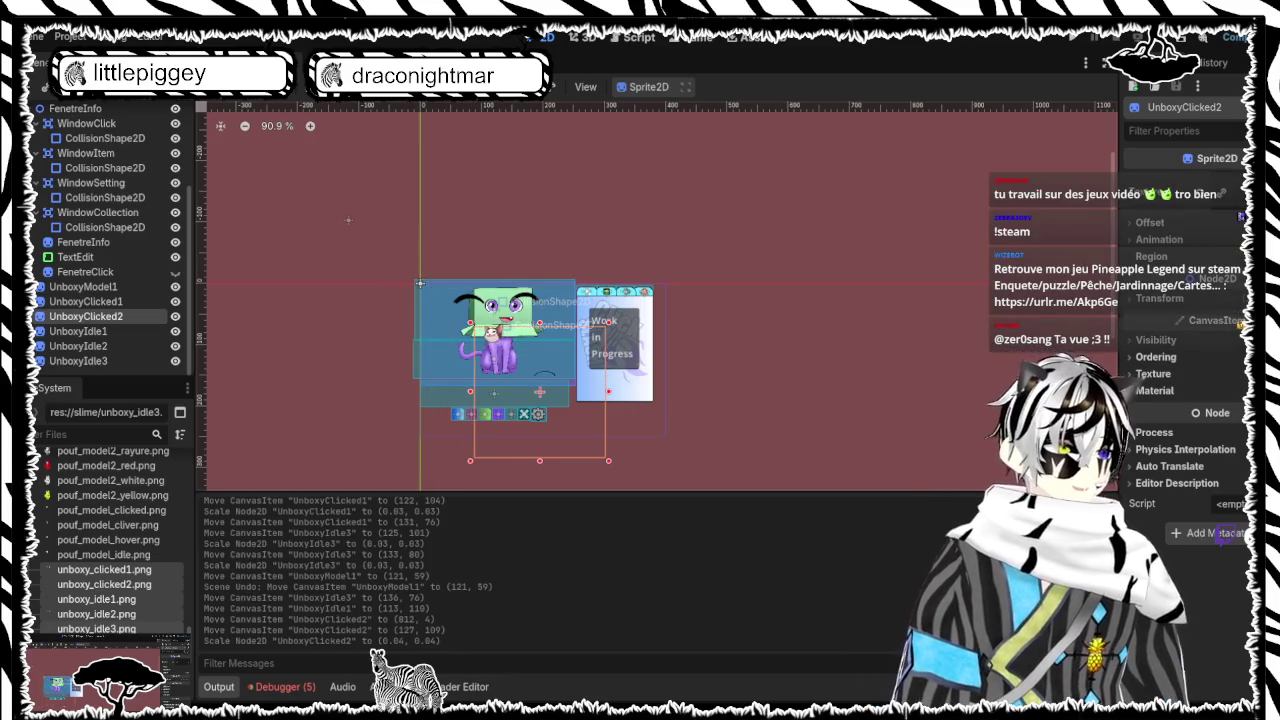
left_click_drag(562, 382, 503, 294)
mouse_move(420, 284)
left_mouse_down()
mouse_move(400, 262)
mouse_move(465, 345)
mouse_move(488, 350)
left_mouse_up()
left_click(420, 284)
left_click_drag(541, 402, 502, 333)
Scale UnboxyIdle1 to 0.03 and nudge UnboxyIdle2 right and down with the arrow keys
scroll(501, 316, "up", 6)
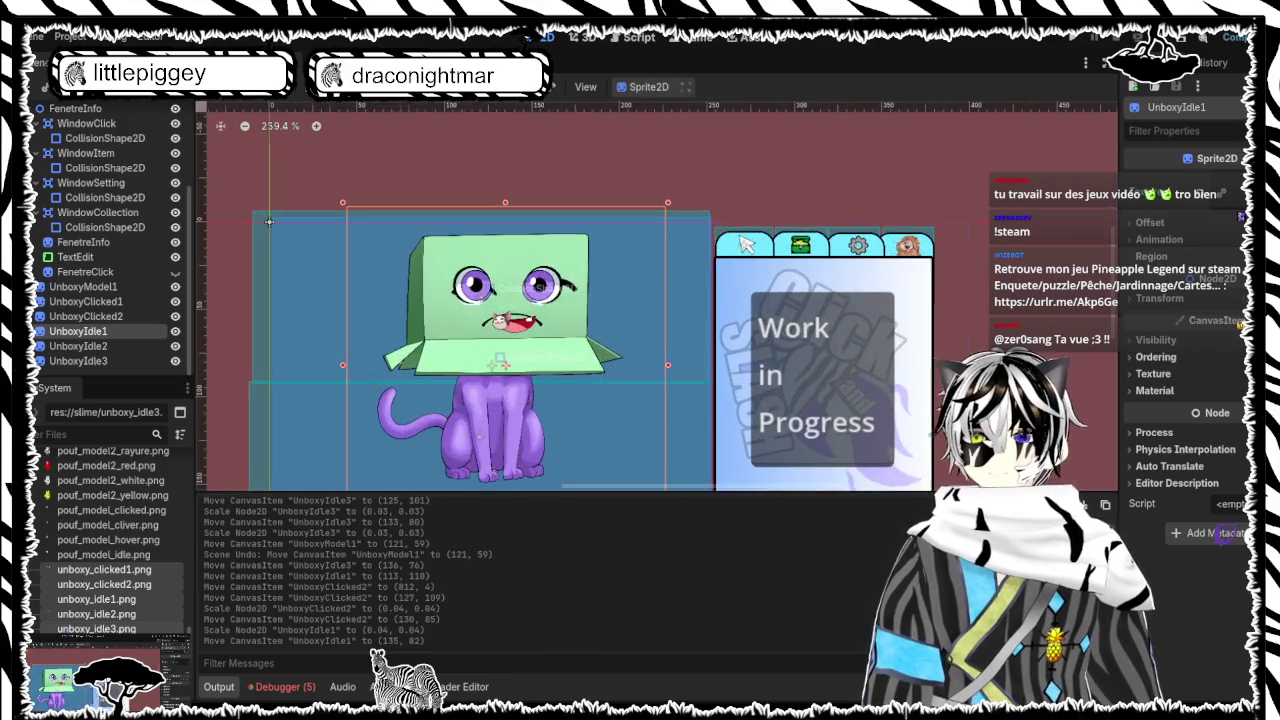
mouse_move(349, 206)
left_mouse_down()
mouse_move(590, 352)
mouse_move(540, 278)
mouse_move(554, 298)
left_mouse_up()
left_click(556, 302)
key("Left")
key("Left")
key("Right")
key("Right")
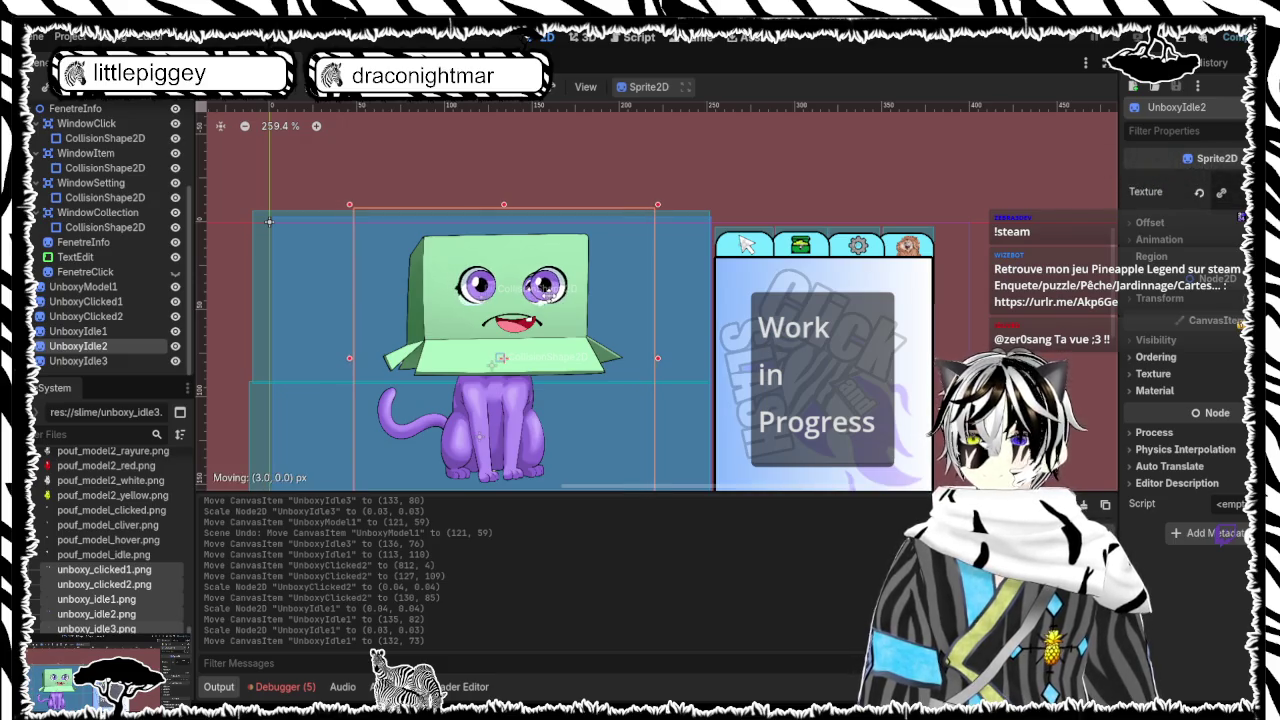
key("Down")
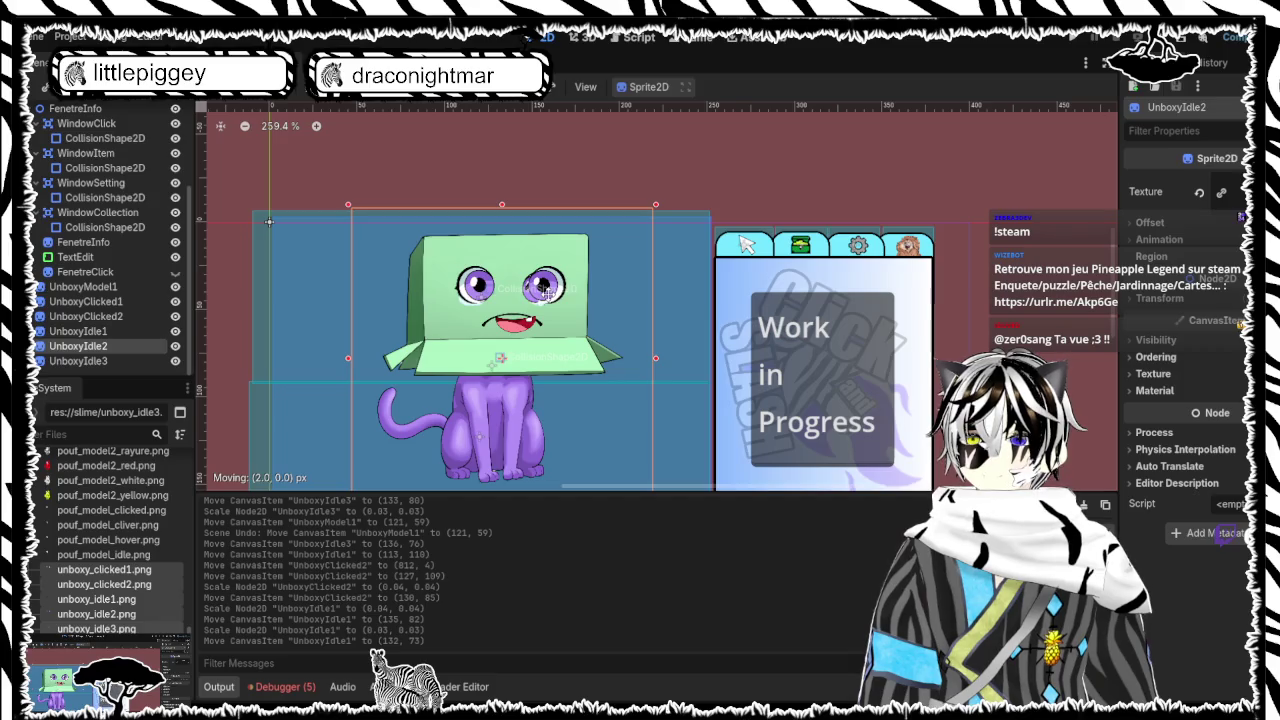
Nudge UnboxyIdle3 up-left to x=132, undoing an accidental UnboxyModel1 nudge
left_click(83, 286)
left_click(512, 318)
key("Left")
key("Up")
key("Left")
key("Up")
key("Left")
key("Up")
key("Left")
key("Up")
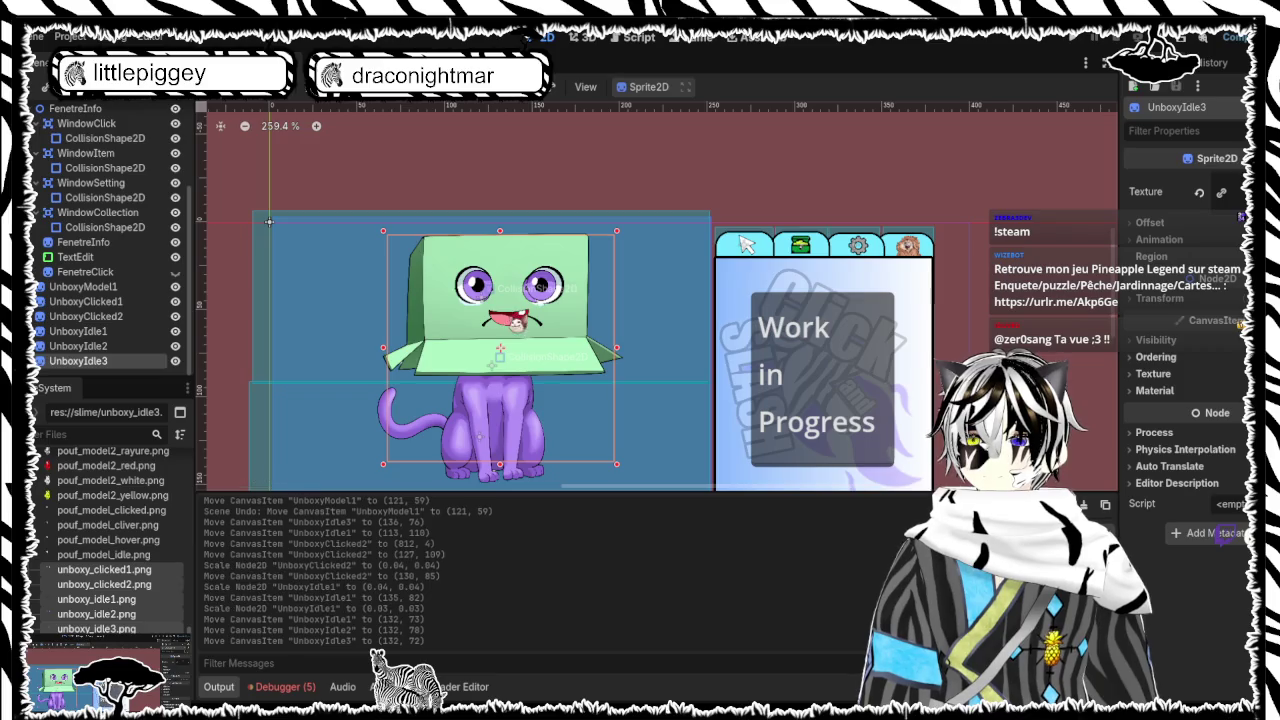
left_click(497, 359)
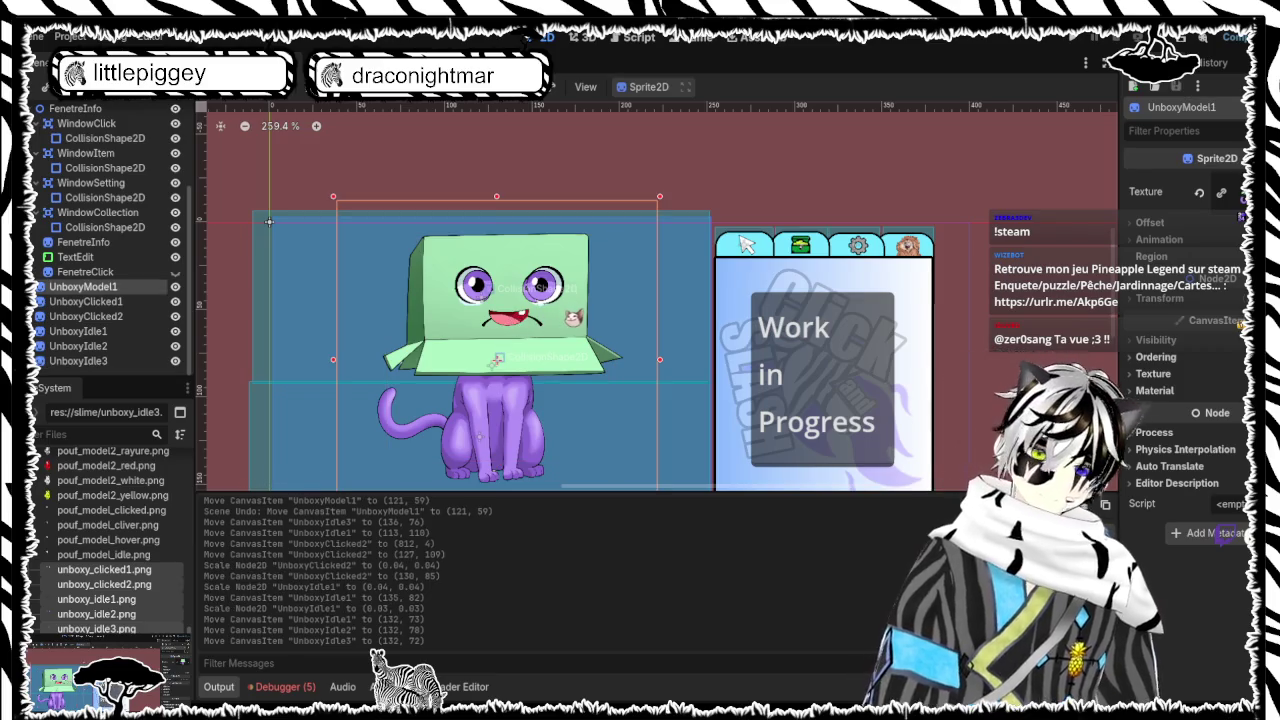
key("Left")
key("Left")
key("Left")
key("Up")
key("Up")
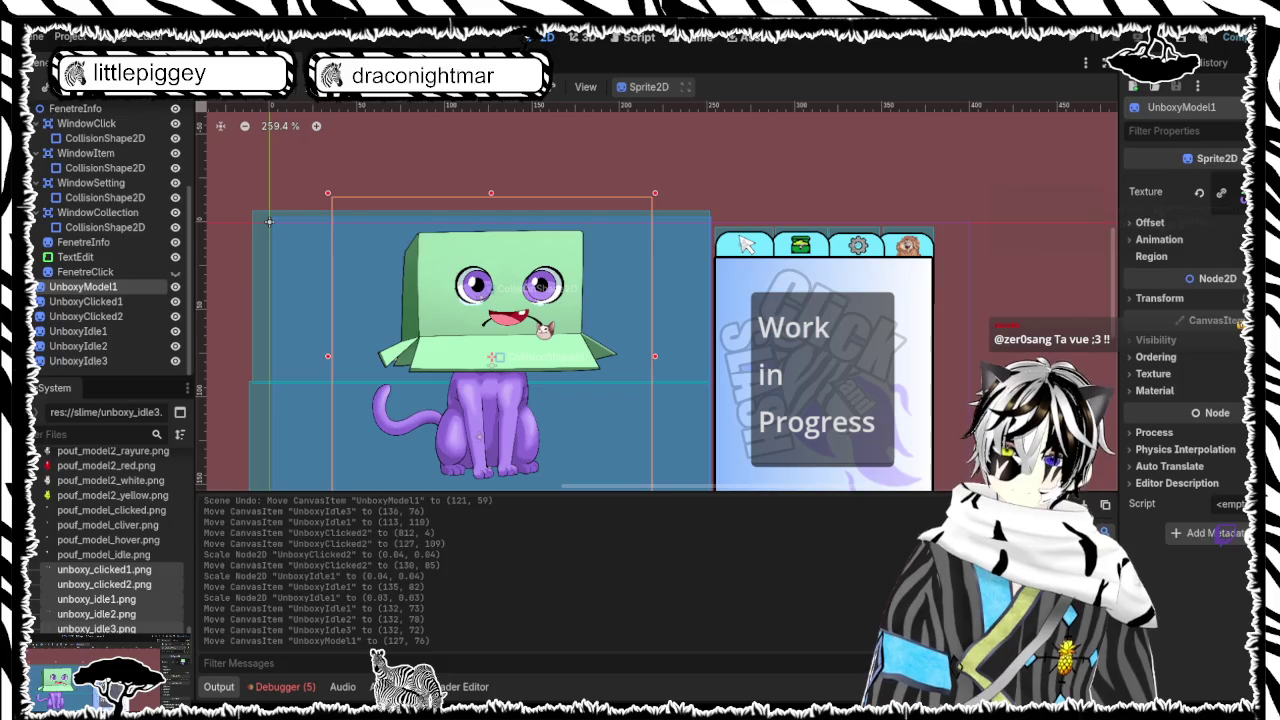
key("ctrl+z")
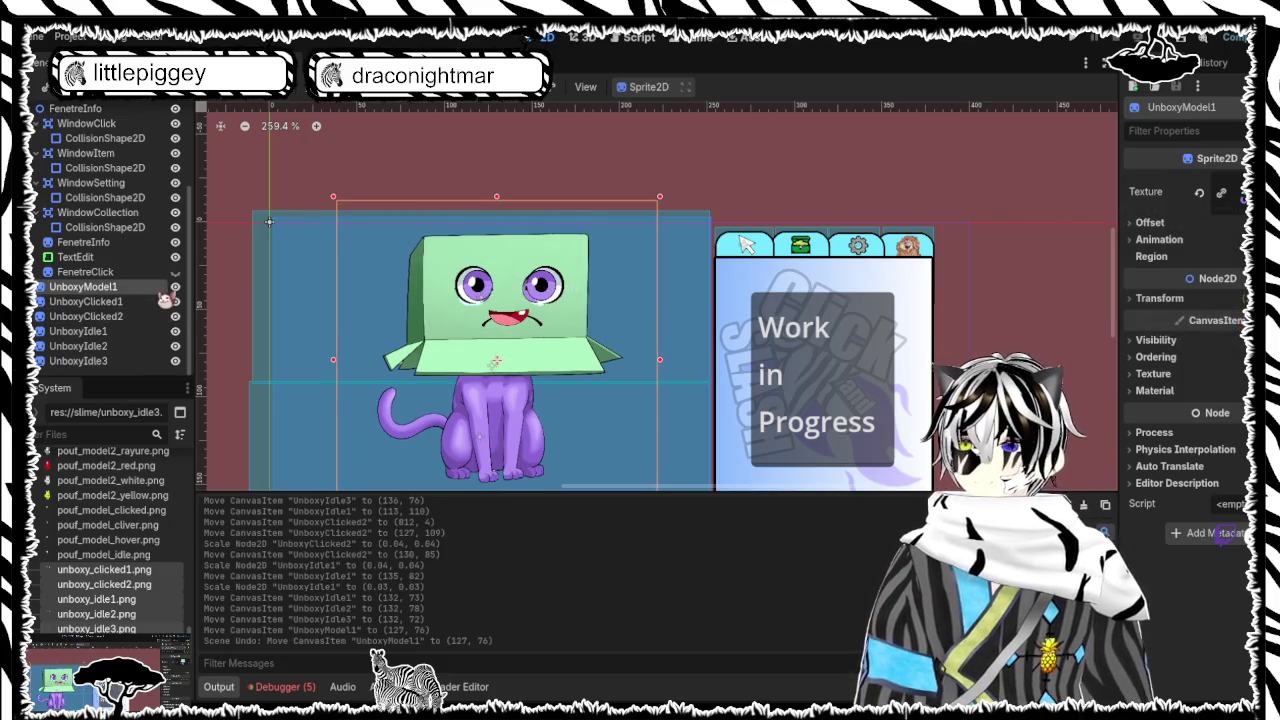
Toggle UnboxyModel1 and UnboxyClicked1 visibility to view the faces alone
left_click(176, 287)
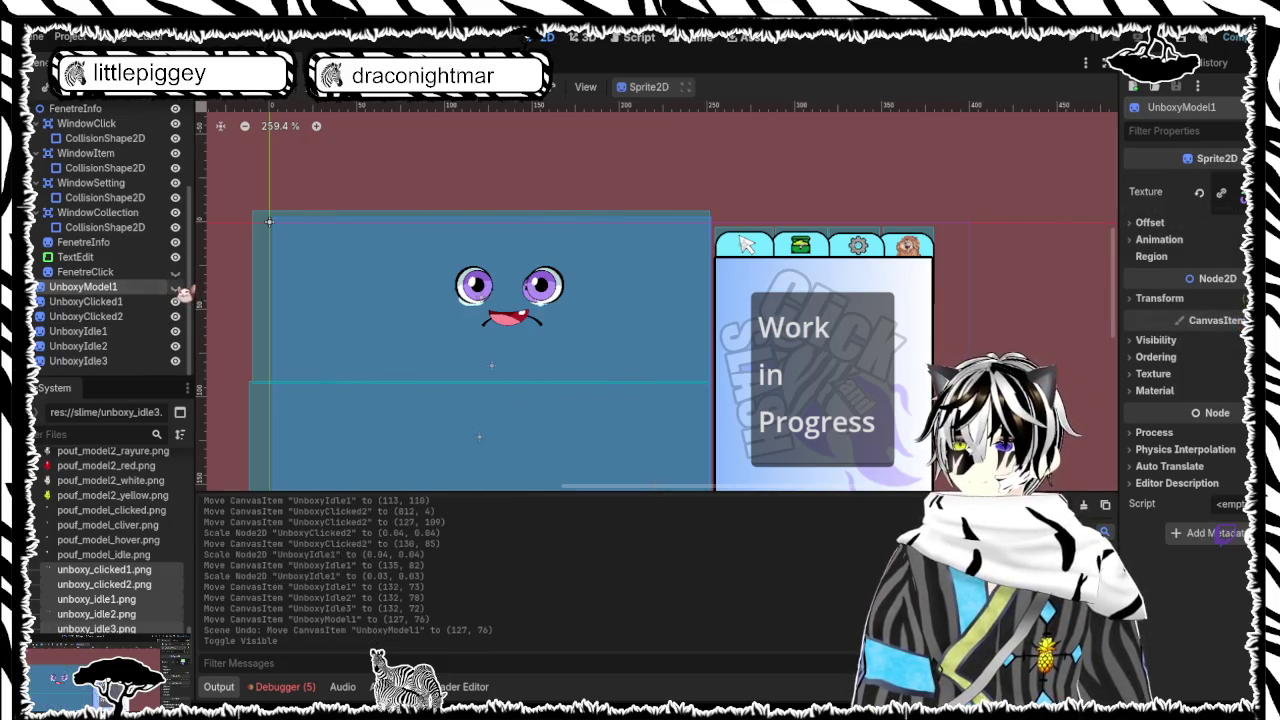
left_click(176, 287)
left_click(176, 302)
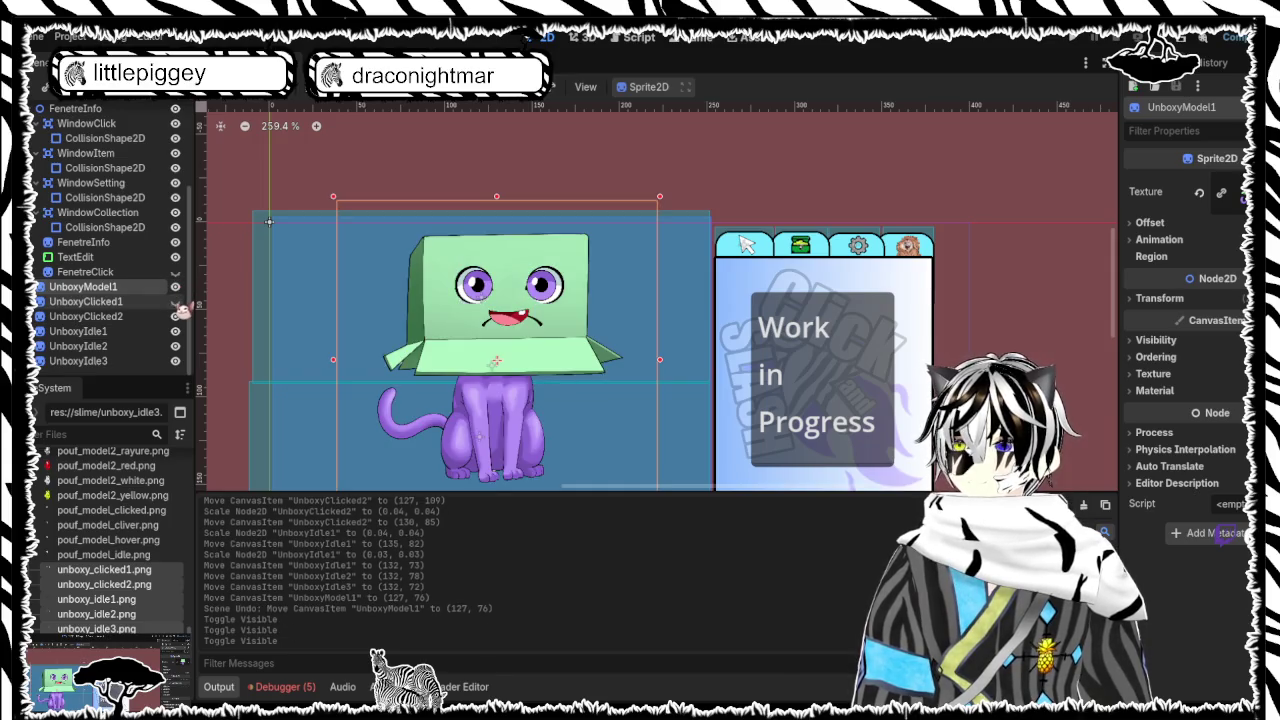
left_click(176, 302)
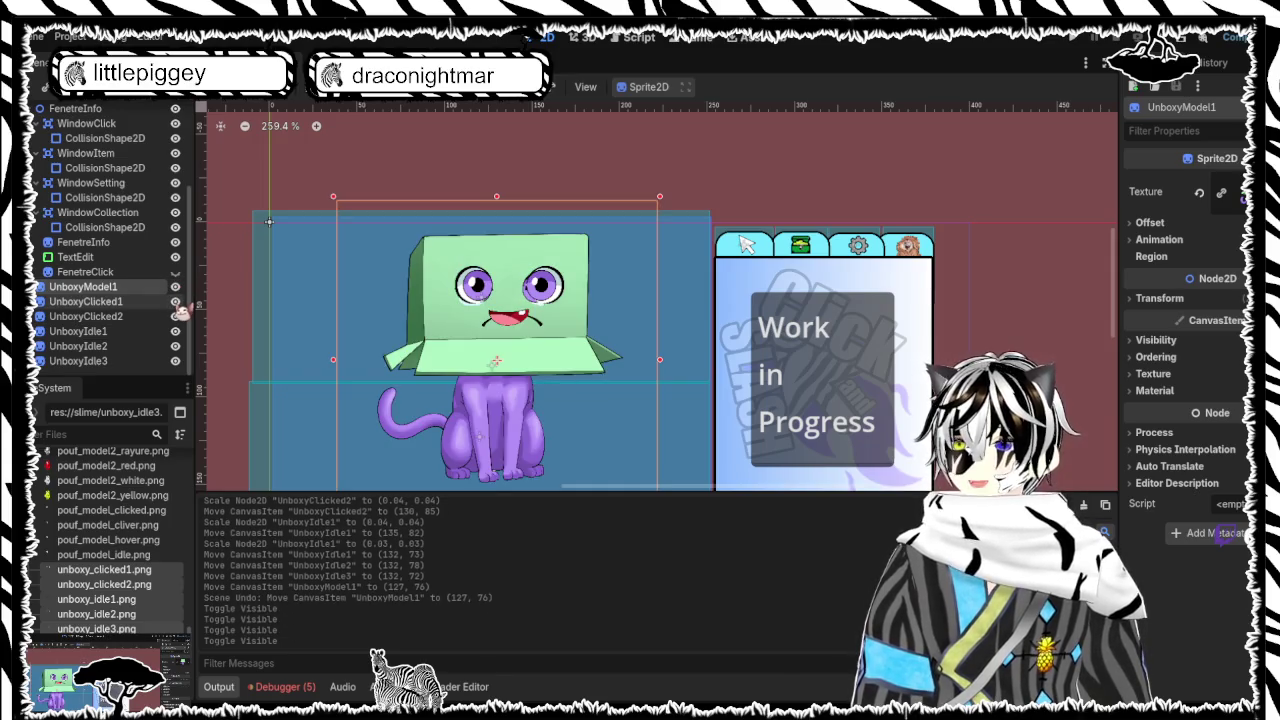
Position UnboxyIdle2 on the cat at (131, 80)
left_click(148, 302)
left_click(464, 286)
left_click_drag(464, 287, 463, 289)
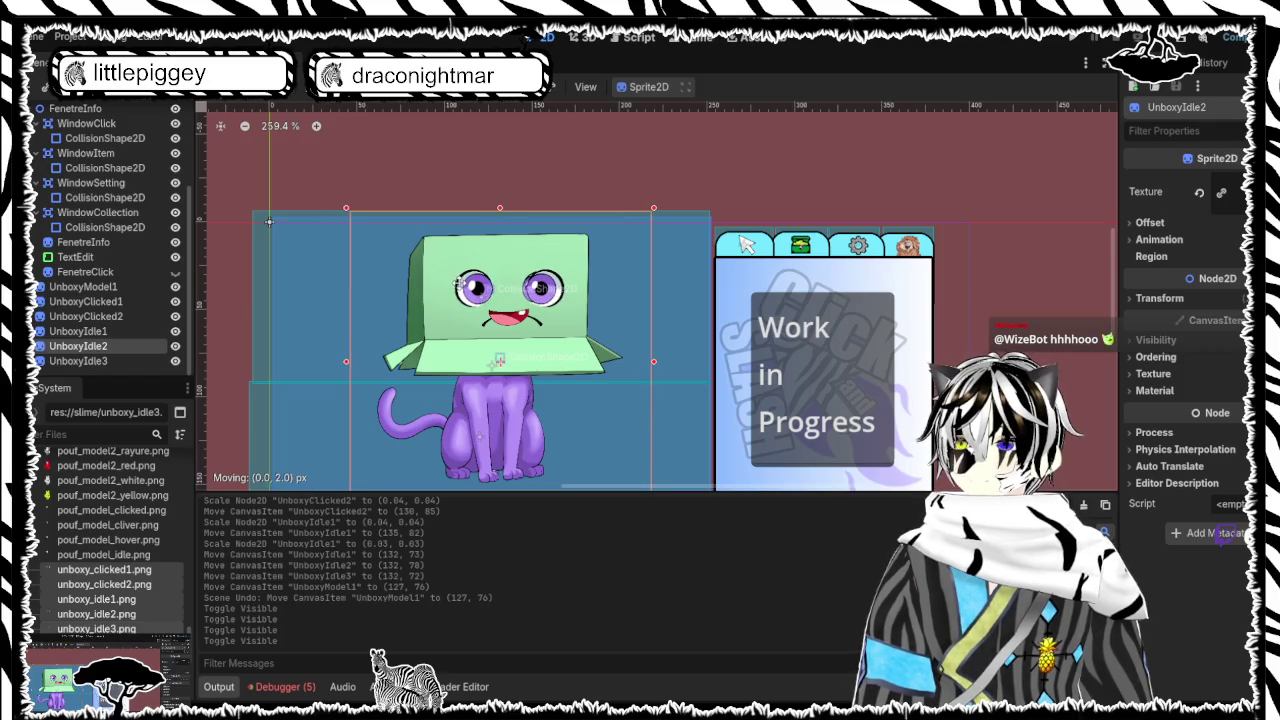
key("Left")
key("Left")
key("Left")
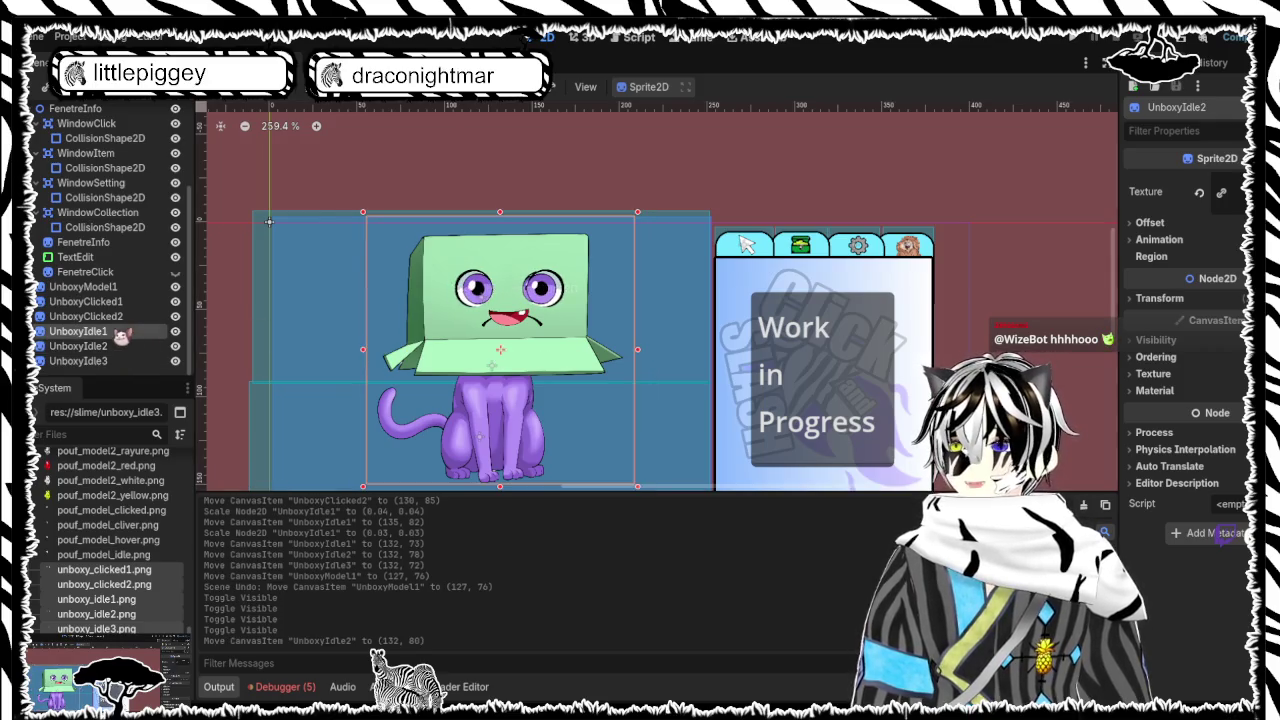
left_click_drag(345, 303, 349, 303)
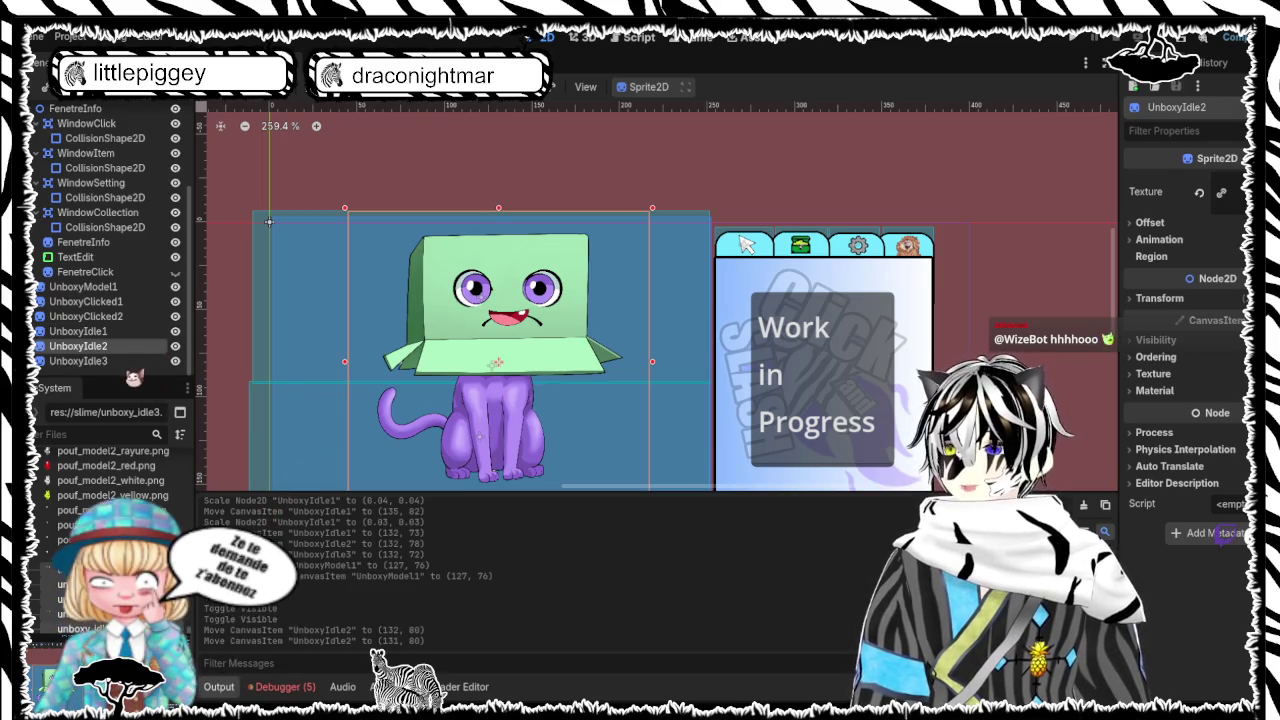
Toggle UnboxyIdle1 and UnboxyIdle2 visibility to compare the faces
left_click(168, 332)
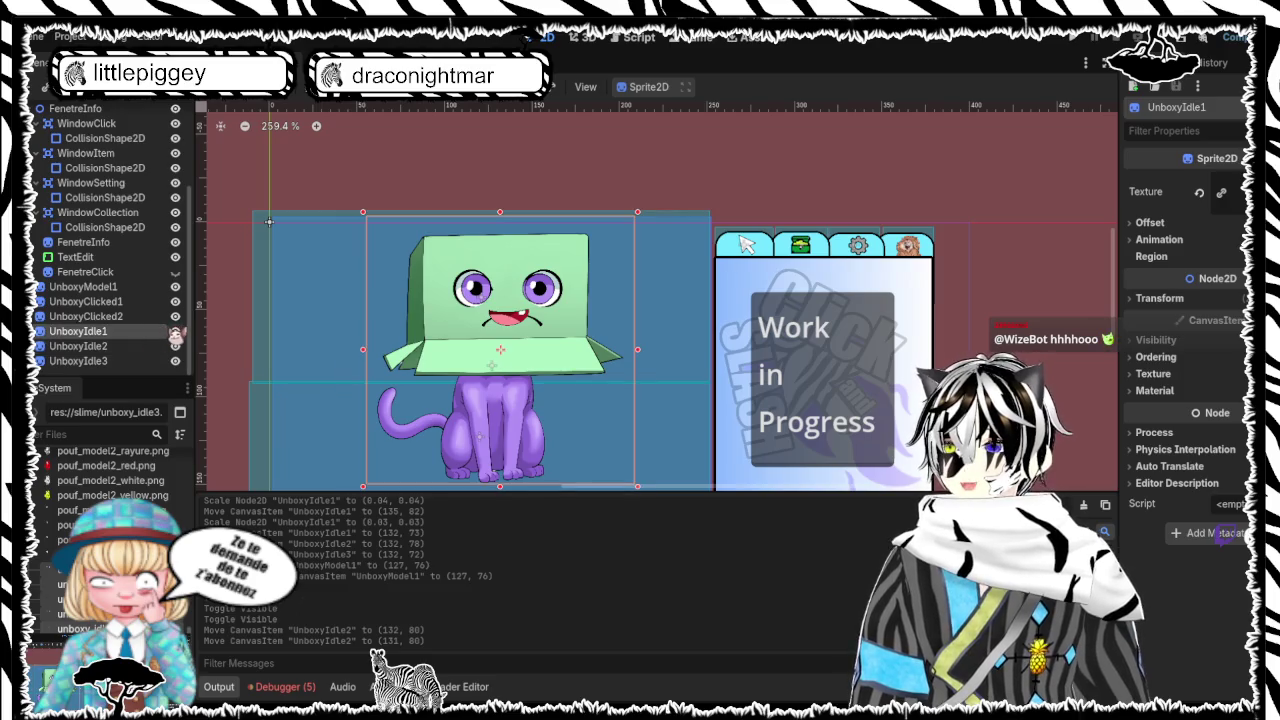
left_click(176, 332)
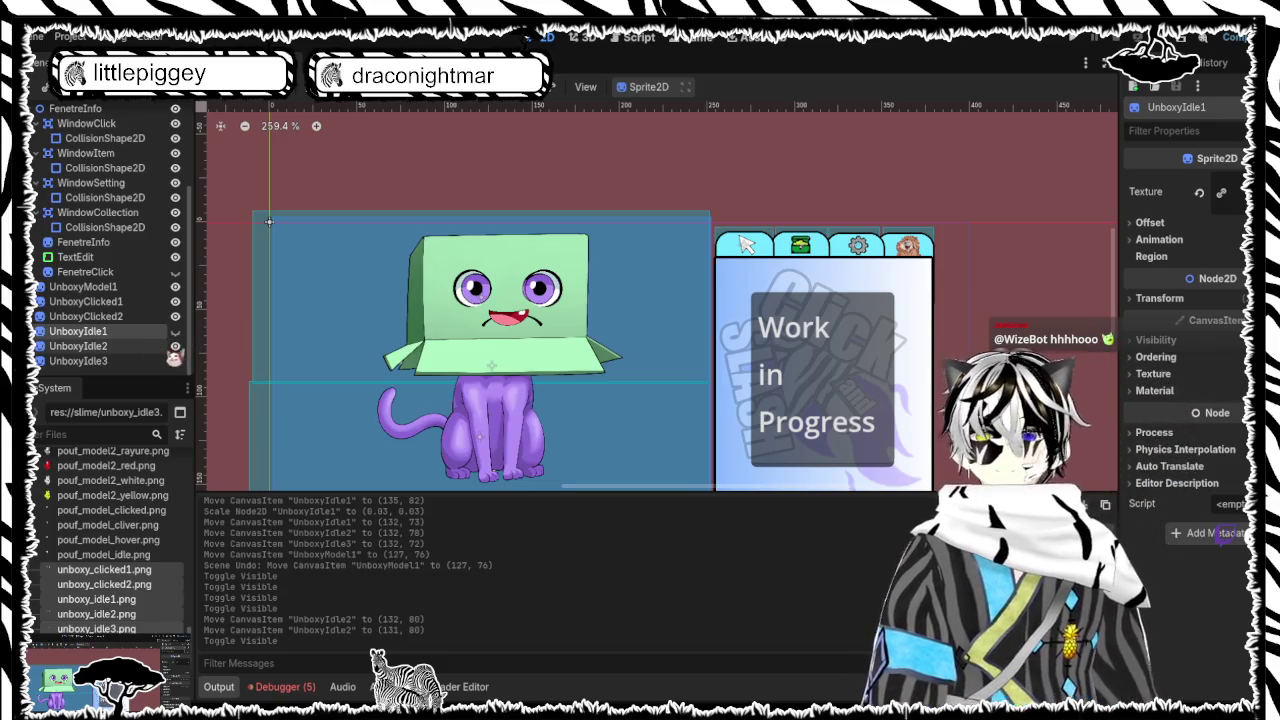
left_click(176, 346)
left_click(176, 346)
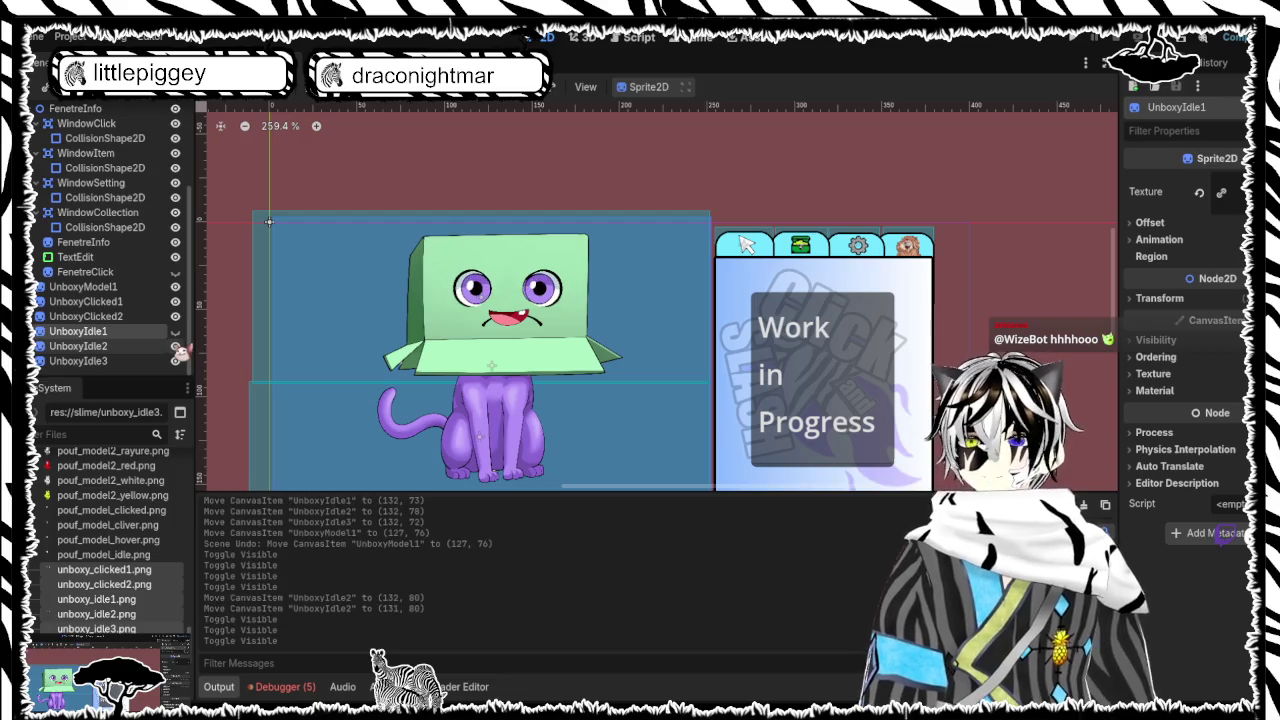
left_click(176, 346)
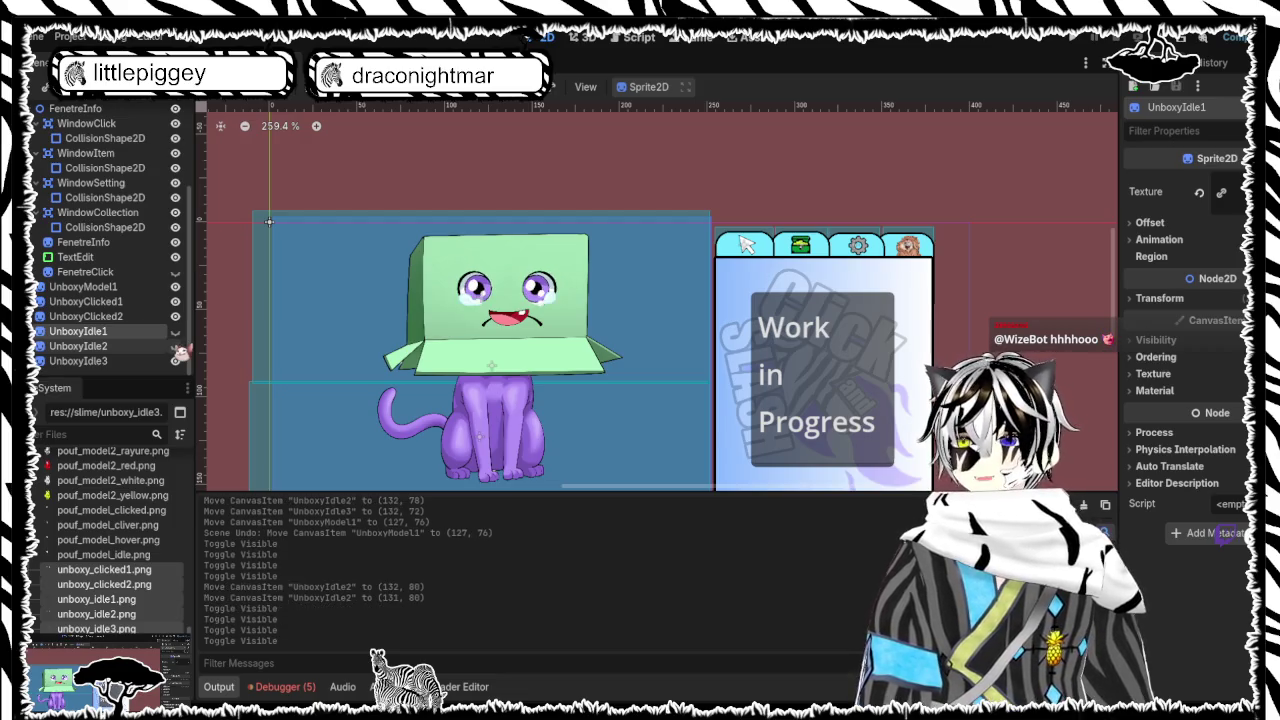
Rescale UnboxyIdle3 to 0.03 and move it to (132, 74) on the box
left_click(126, 361)
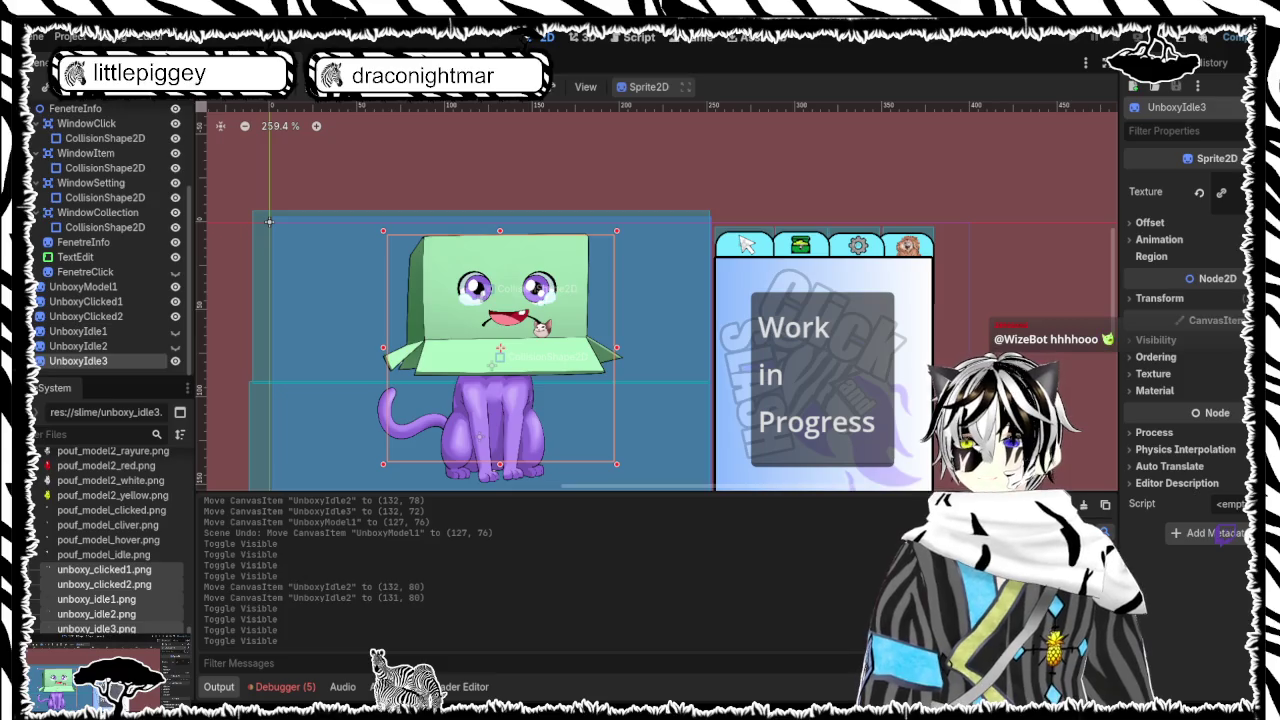
left_click_drag(622, 234, 644, 200)
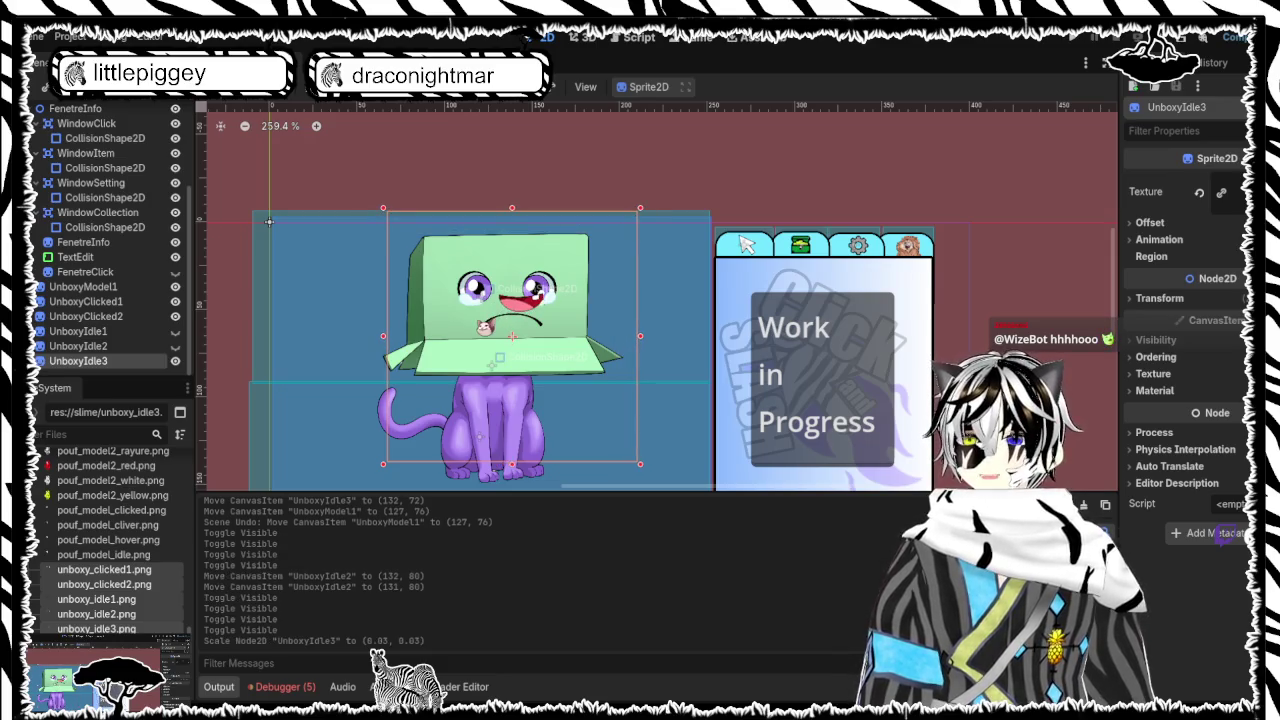
left_click_drag(534, 296, 518, 318)
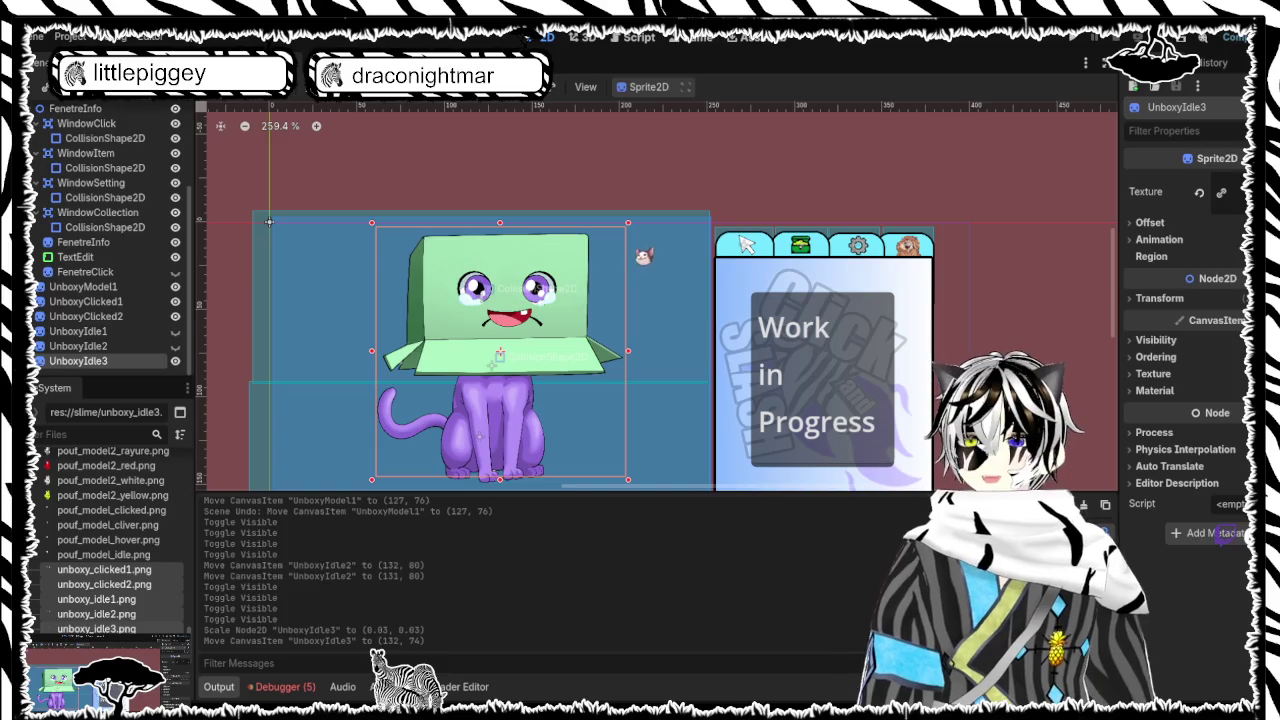
Cycle which idle face is visible to check their alignment
left_click(128, 346)
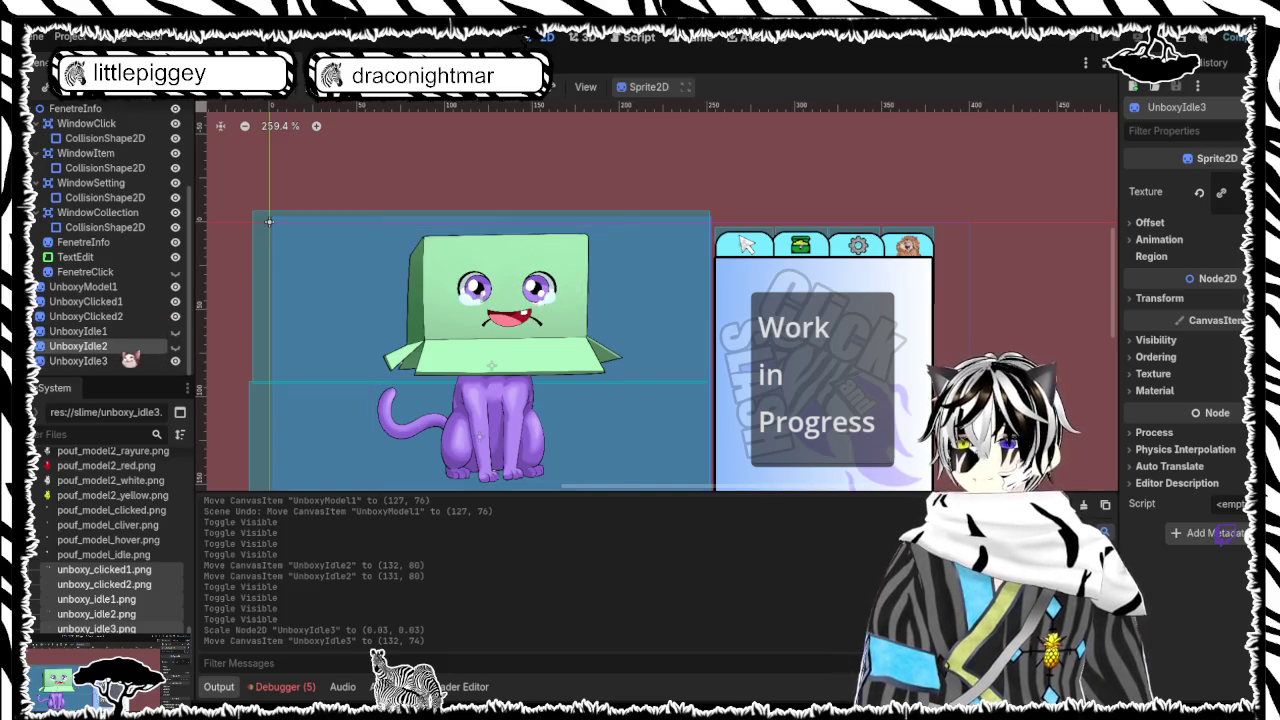
left_click(176, 346)
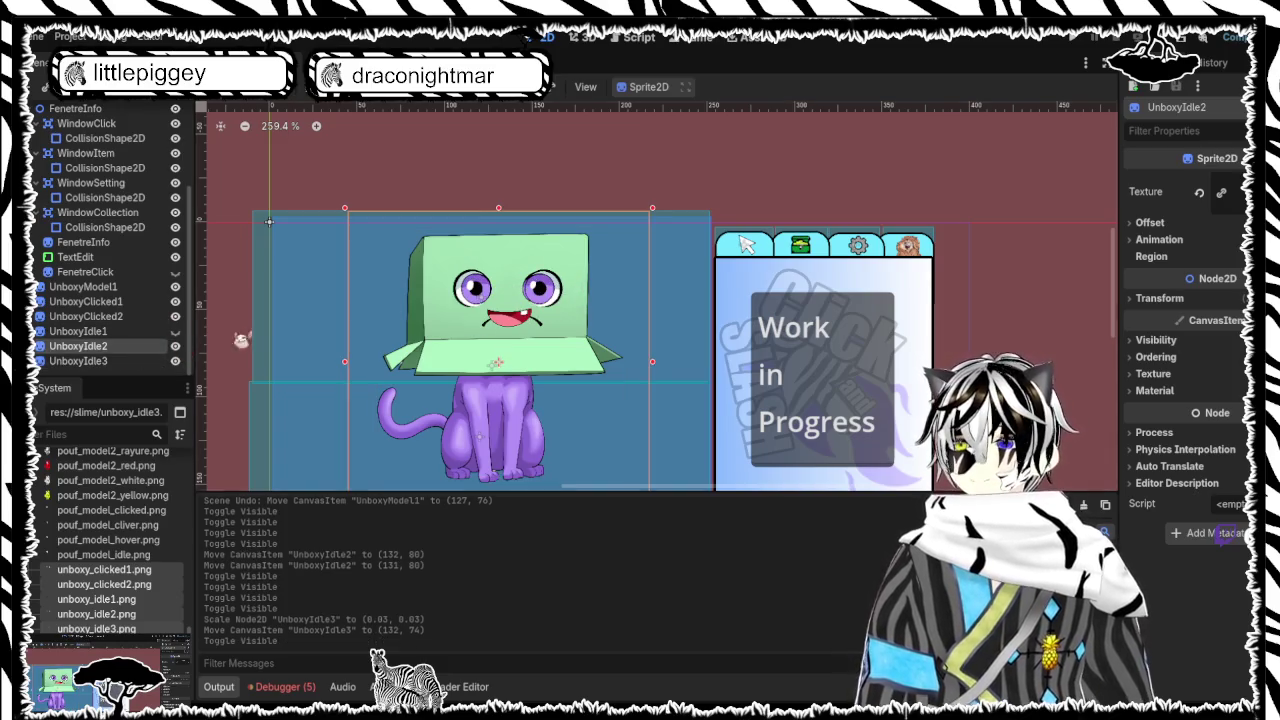
left_click(176, 346)
left_click(176, 361)
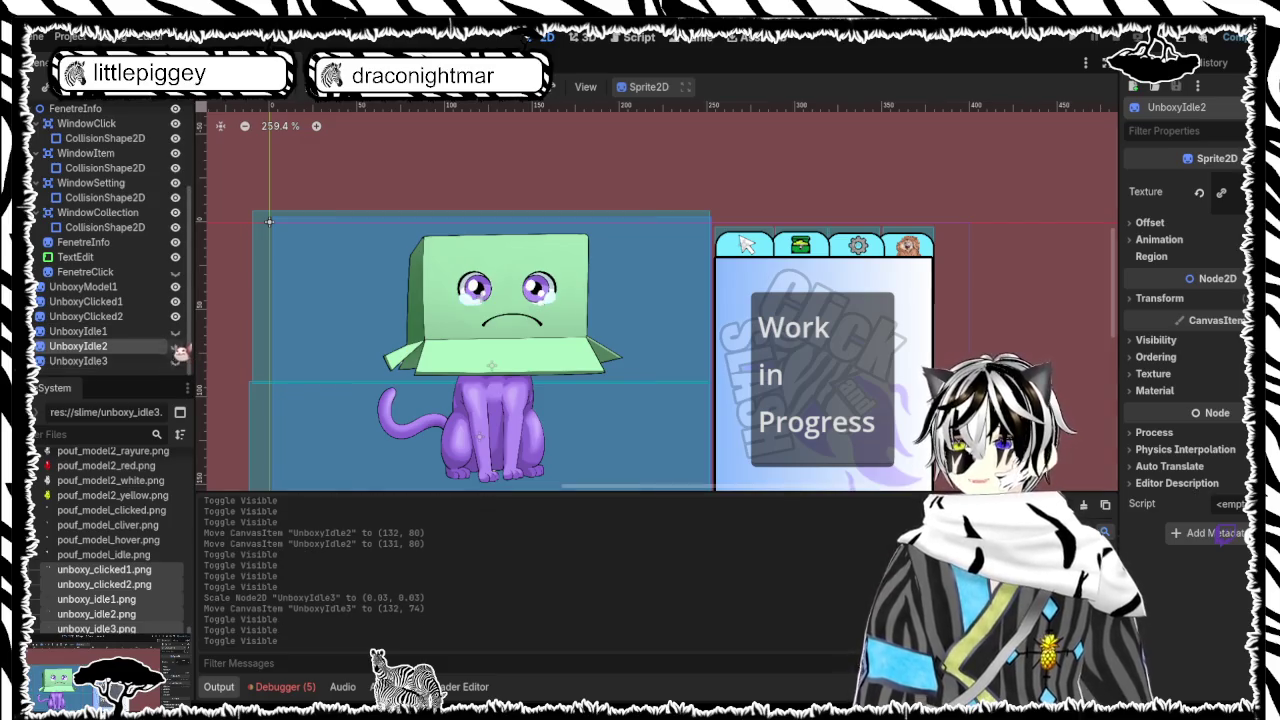
left_click(177, 332)
left_click(178, 333)
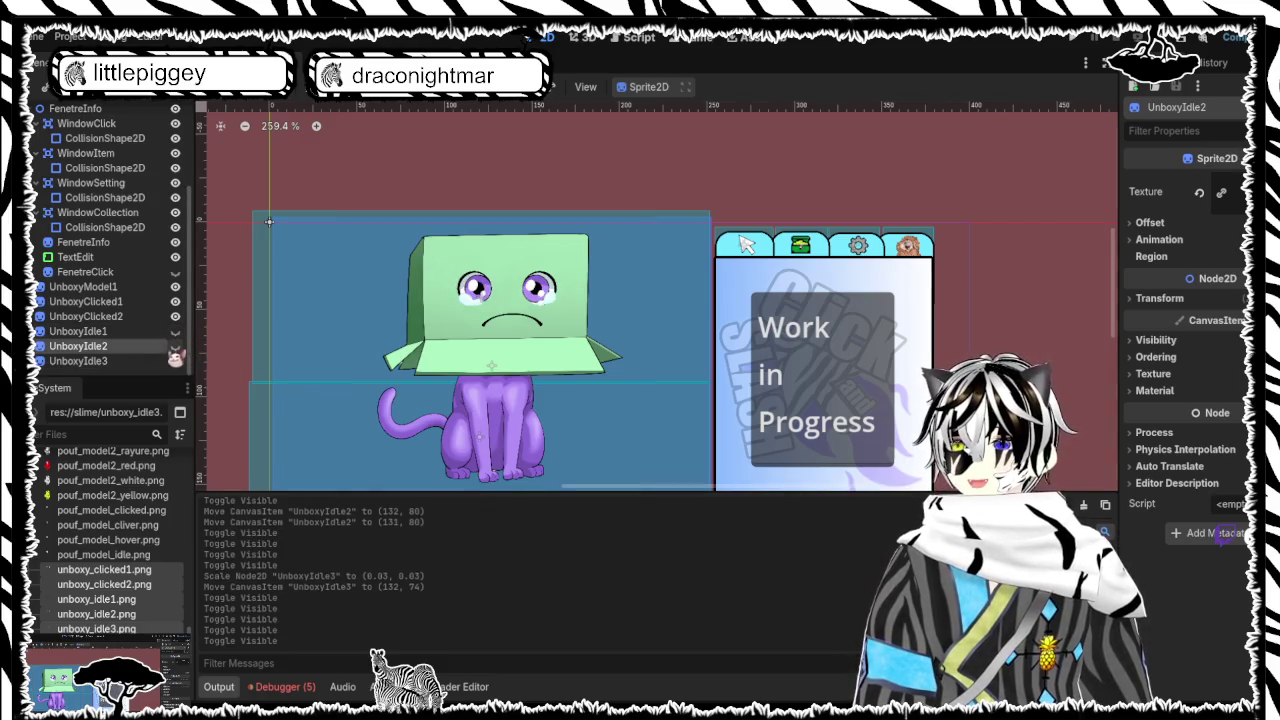
Shrink UnboxyClicked2 to fit the box, undoing an accidental cat model move
left_click(150, 316)
left_click_drag(307, 181, 380, 300)
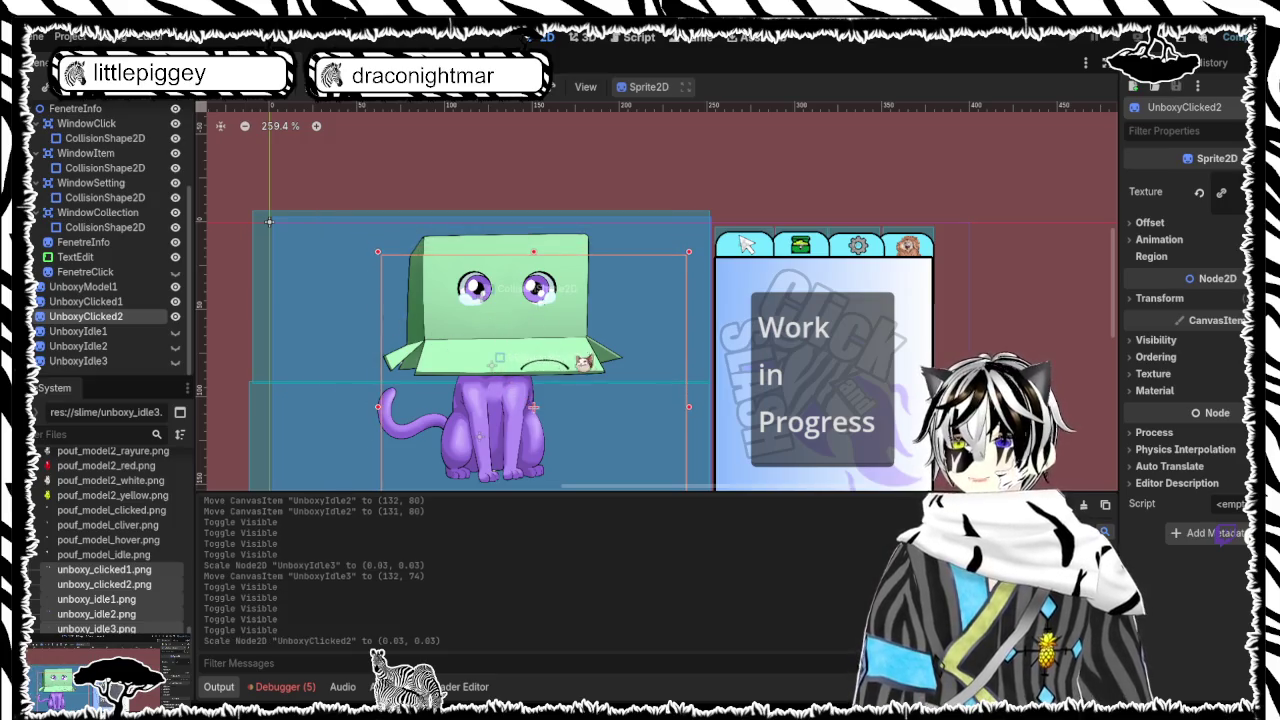
left_click_drag(575, 365, 521, 335)
key("ctrl+z")
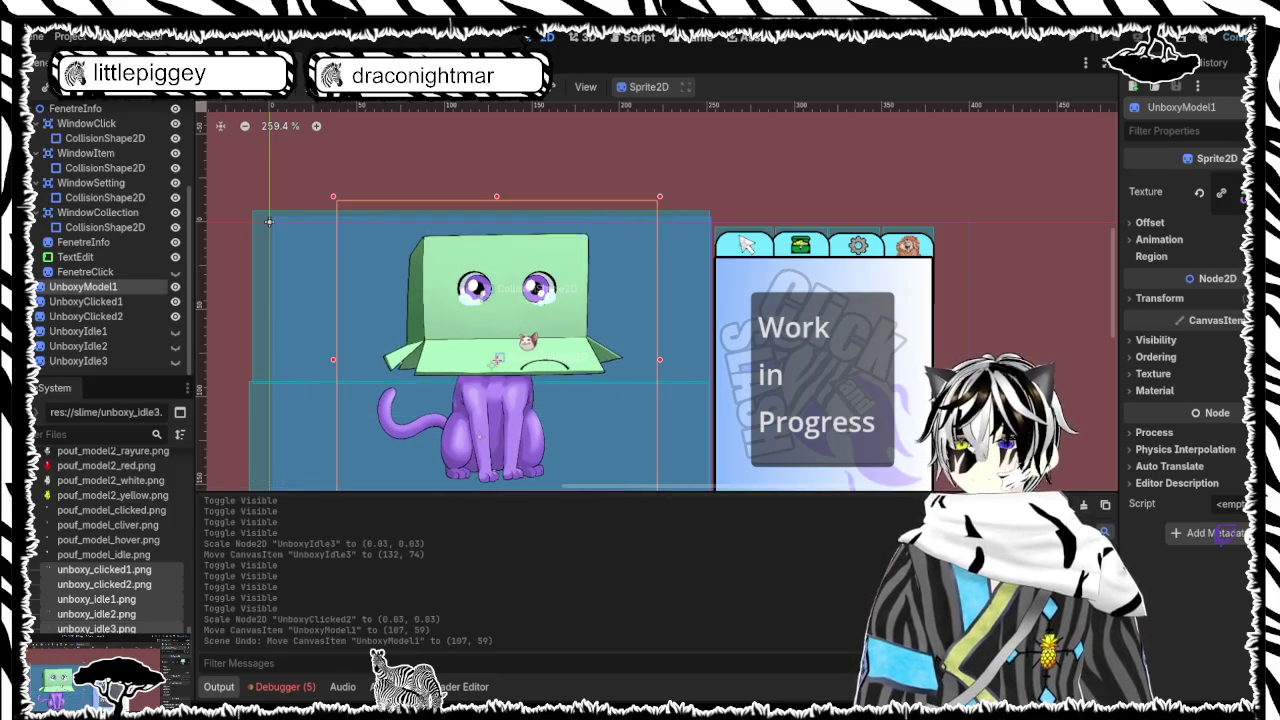
Hide UnboxyModel1 and move UnboxyClicked2 up-left into position
left_click(177, 288)
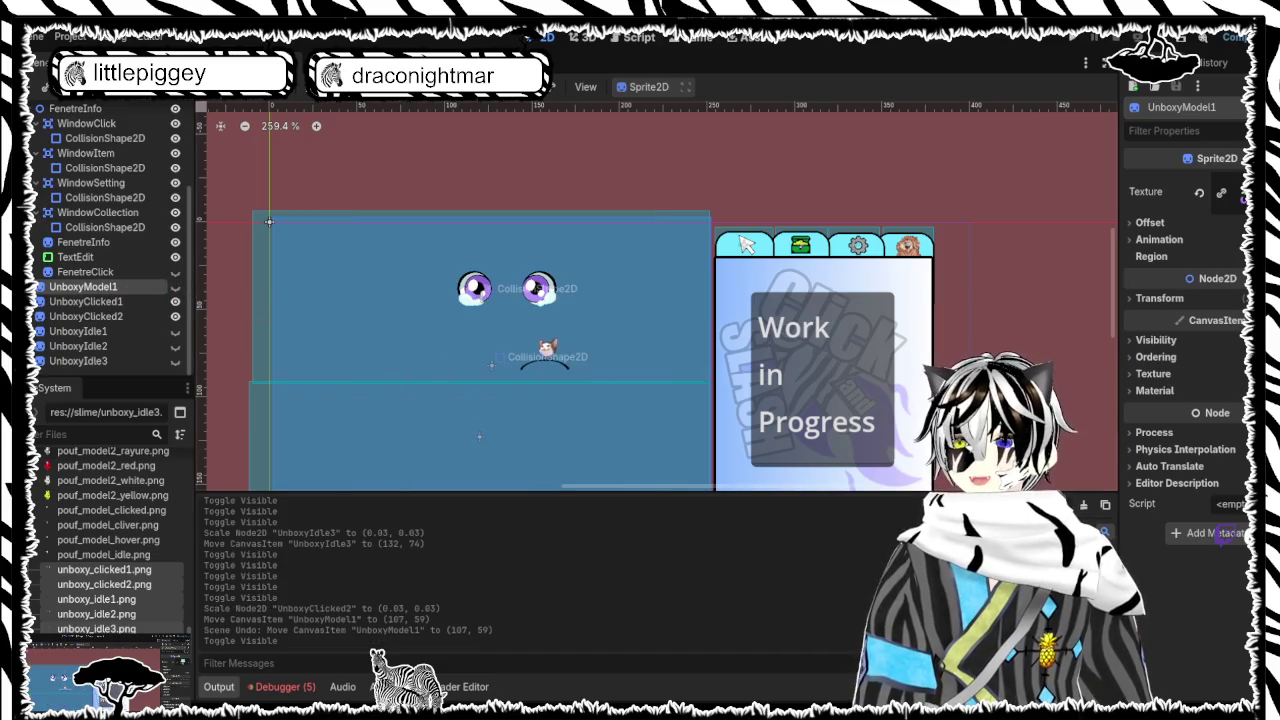
left_click(565, 366)
left_click(568, 369)
mouse_move(566, 366)
left_mouse_down()
mouse_move(495, 335)
mouse_move(527, 329)
left_mouse_up()
scroll(143, 331, "down", 2)
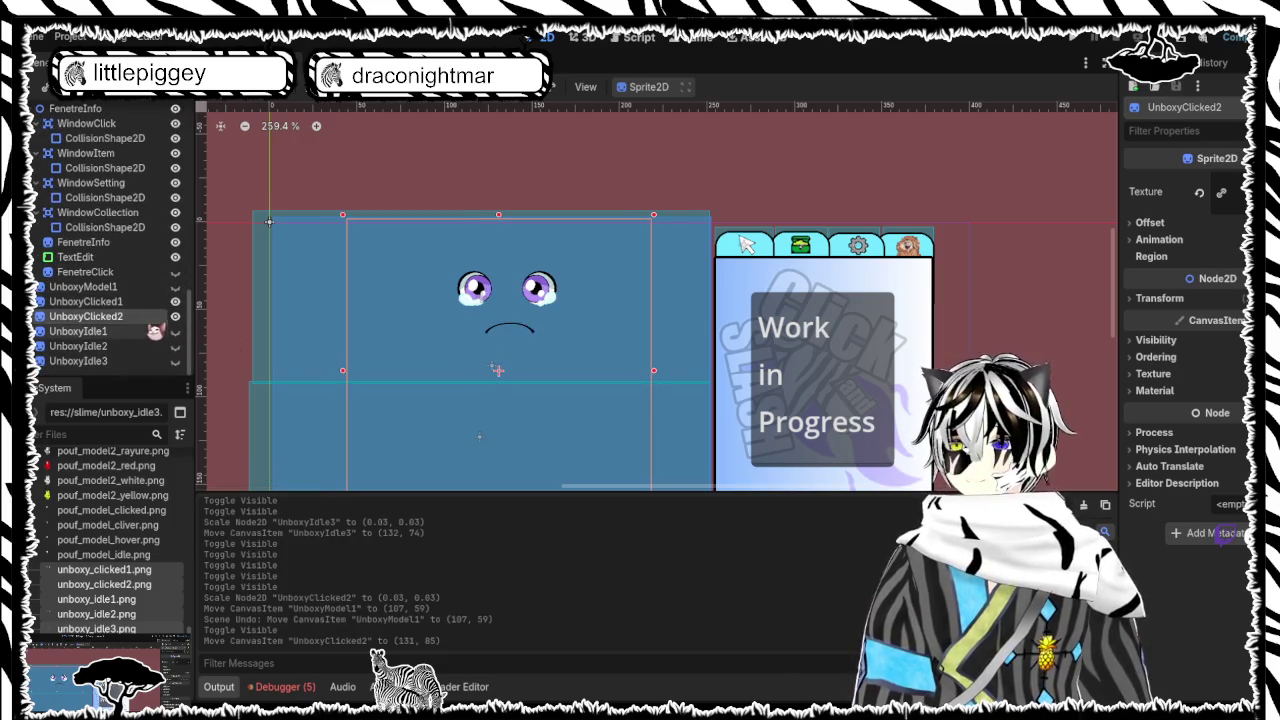
Cycle the UnboxyIdle1, Idle2 and Idle3 faces' visibility to compare them
left_click(176, 331)
left_click(176, 331)
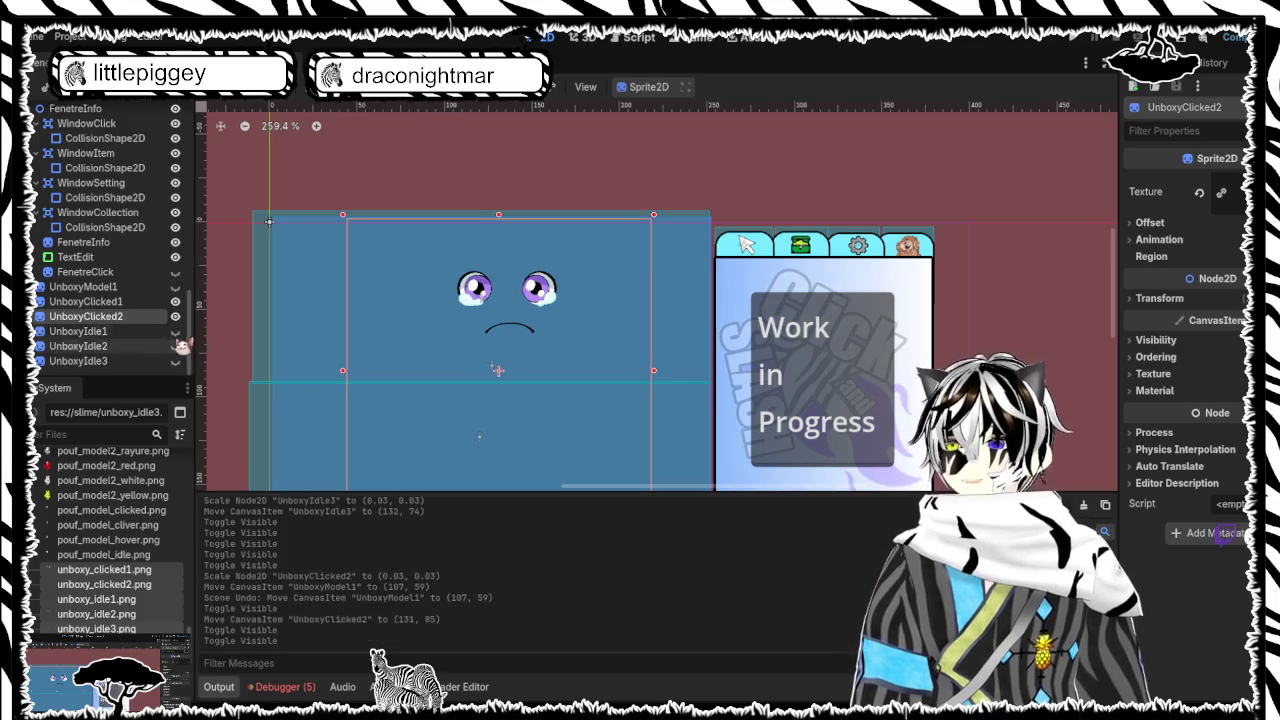
left_click(176, 346)
left_click(177, 361)
left_click(177, 346)
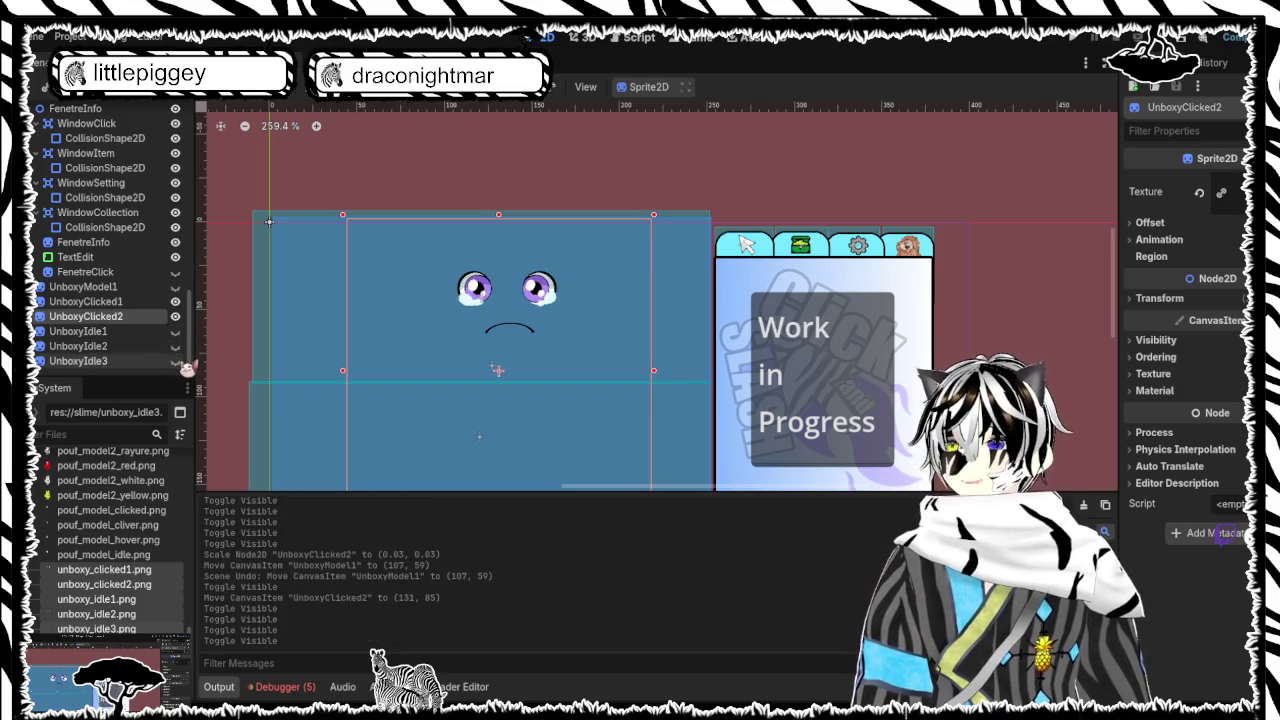
left_click(180, 346)
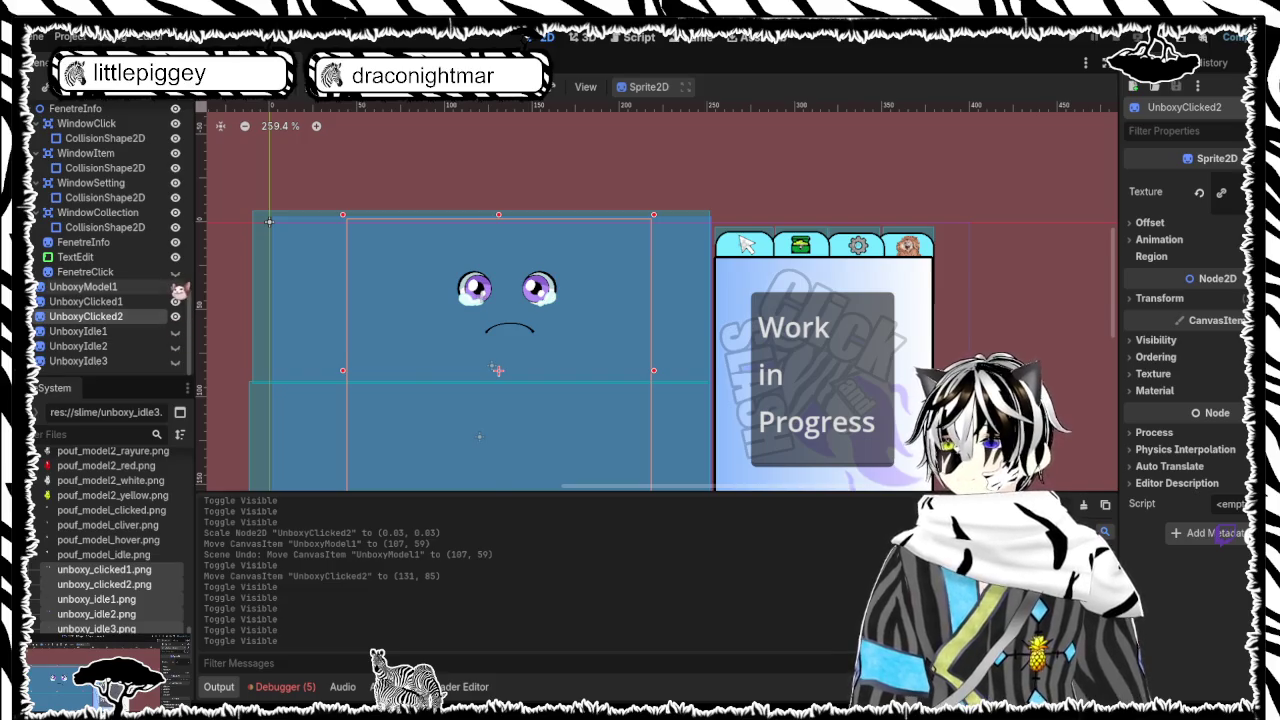
Recheck against UnboxyModel1, then nudge UnboxyClicked2 to (130, 80)
left_click(175, 286)
left_click(498, 334)
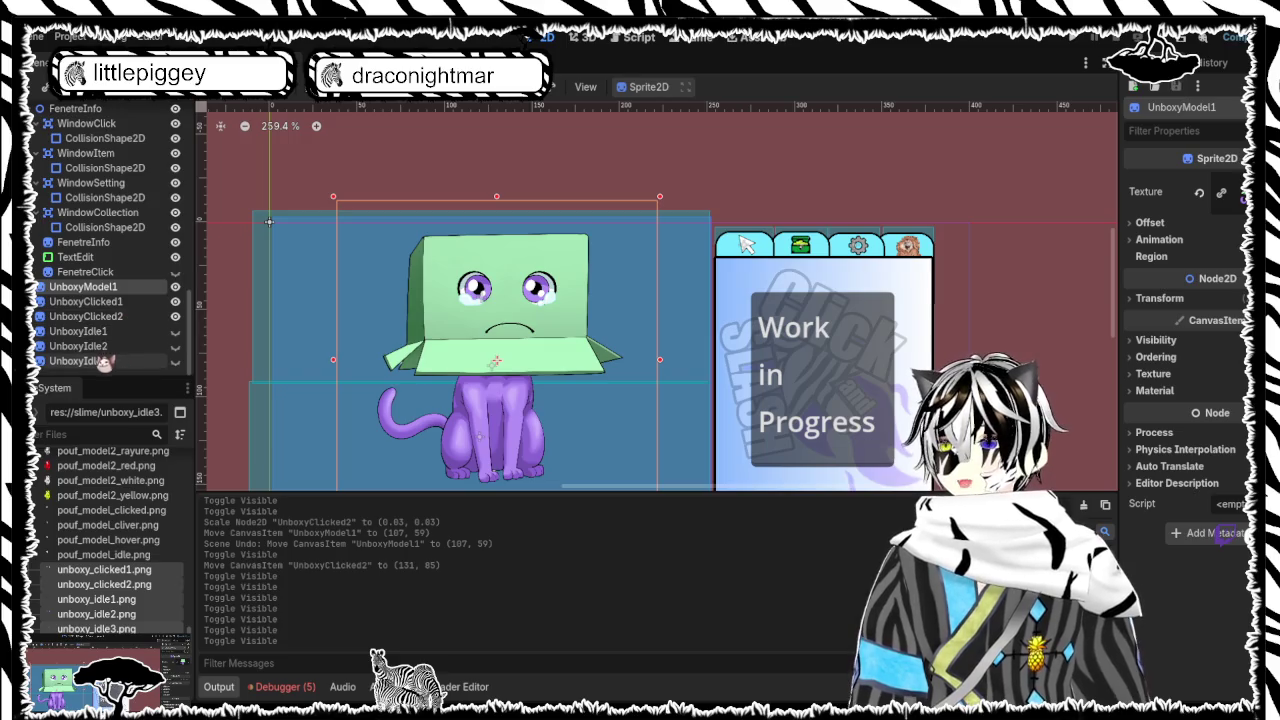
left_click(175, 286)
left_click(518, 330)
left_click(518, 330)
left_click_drag(518, 326, 512, 315)
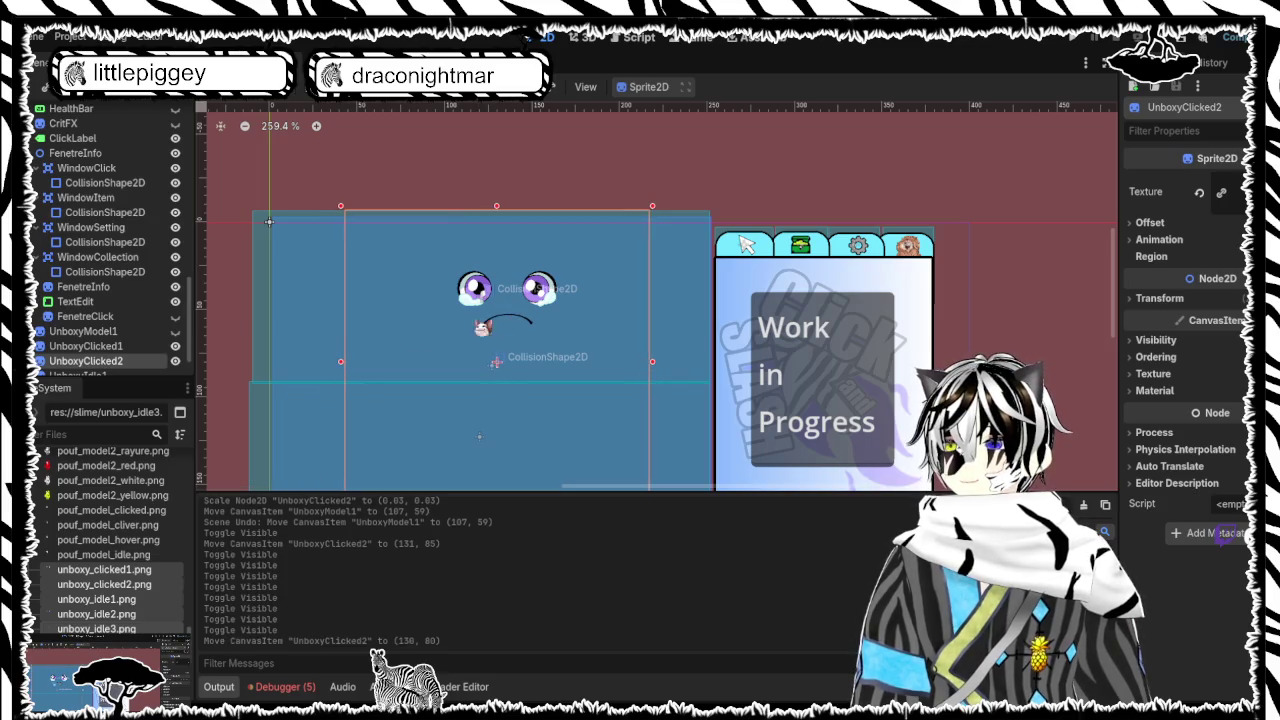
Briefly show the UnboxyIdle3 smile, then hide it and the UnboxyClicked2 mouth
scroll(175, 352, "down", 1)
left_click(175, 361)
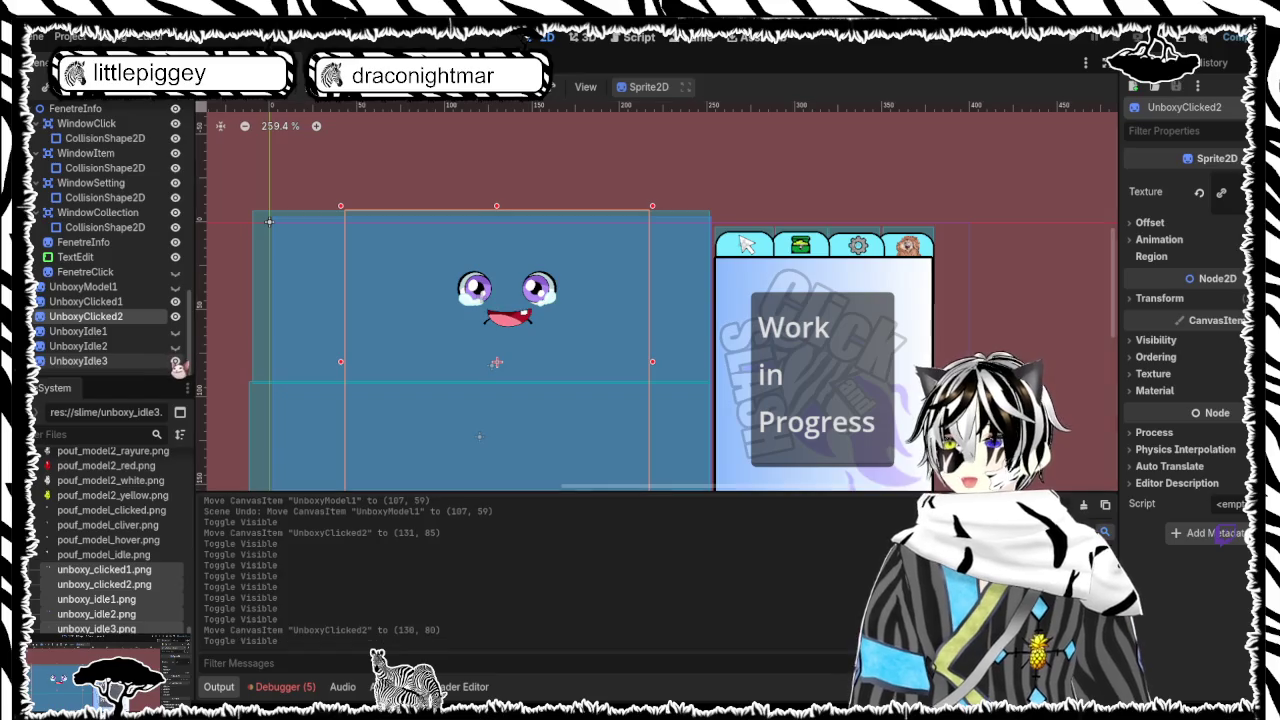
left_click(175, 361)
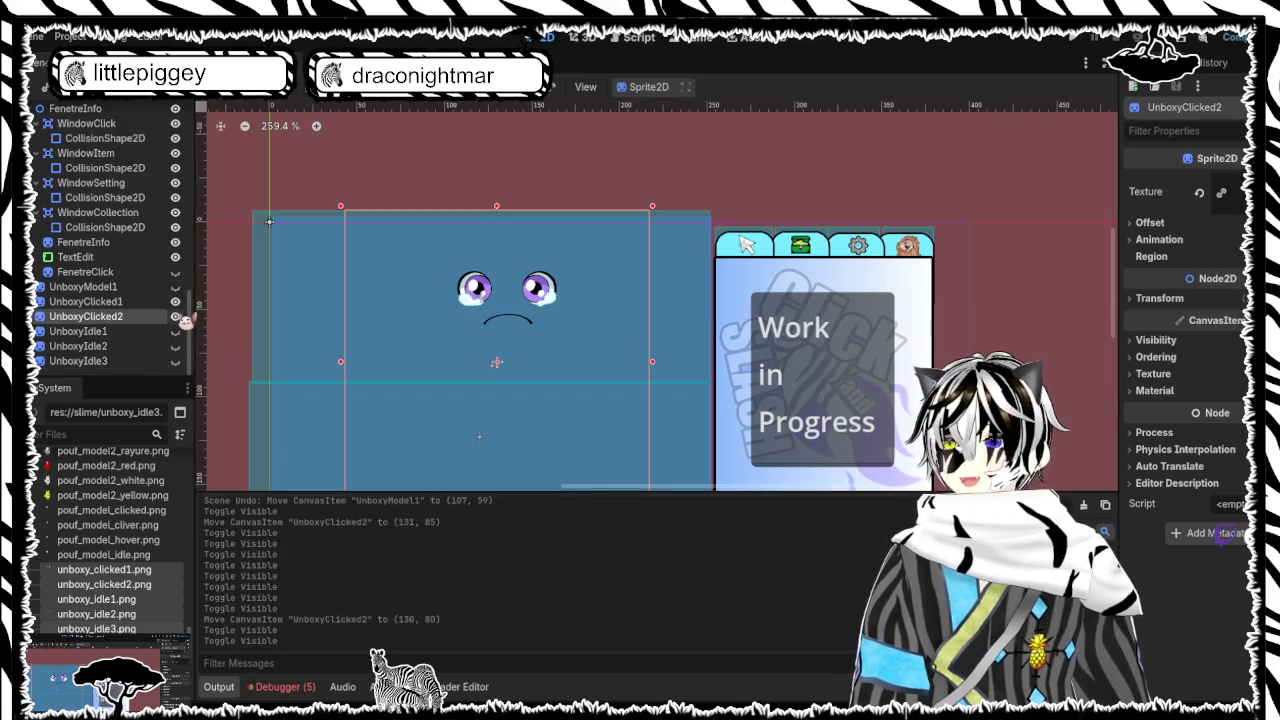
left_click(181, 318)
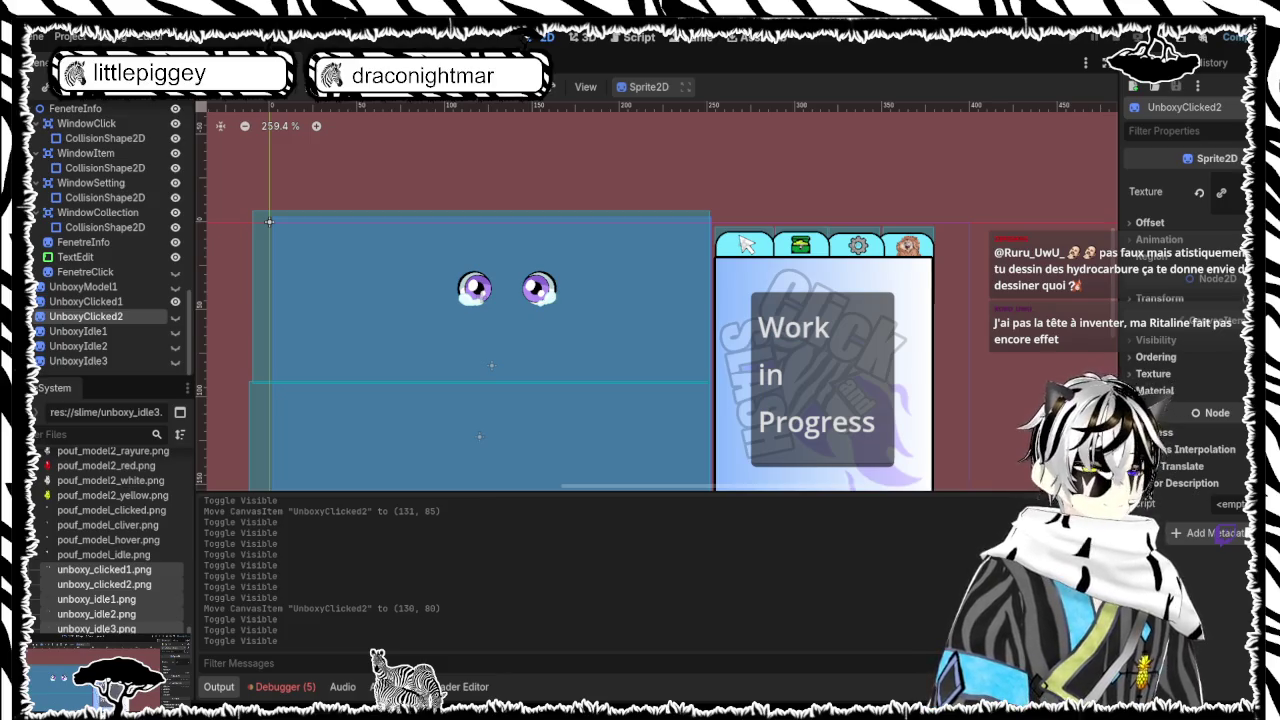
scroll(972, 298, "down", 6)
scroll(961, 318, "up", 5)
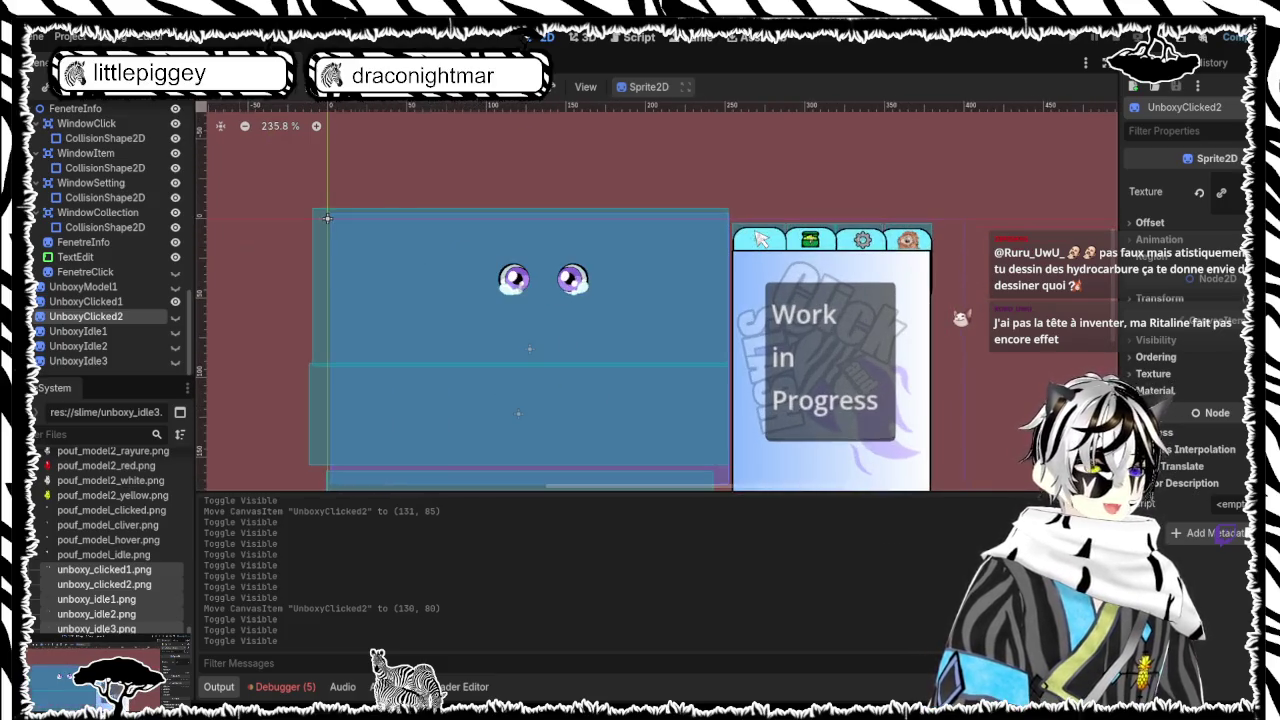
scroll(961, 318, "down", 1)
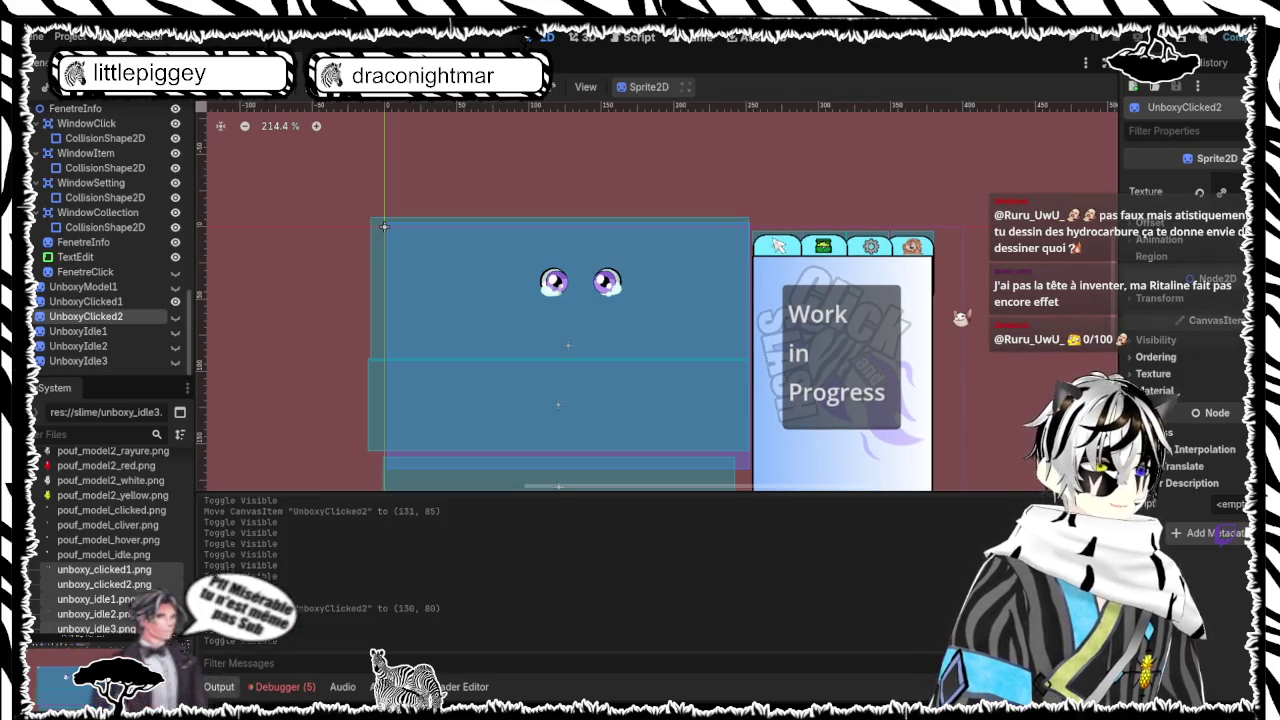
scroll(961, 318, "up", 3)
scroll(961, 318, "down", 3)
scroll(961, 318, "down", 2)
scroll(961, 318, "up", 4)
scroll(961, 318, "down", 5)
scroll(961, 318, "up", 4)
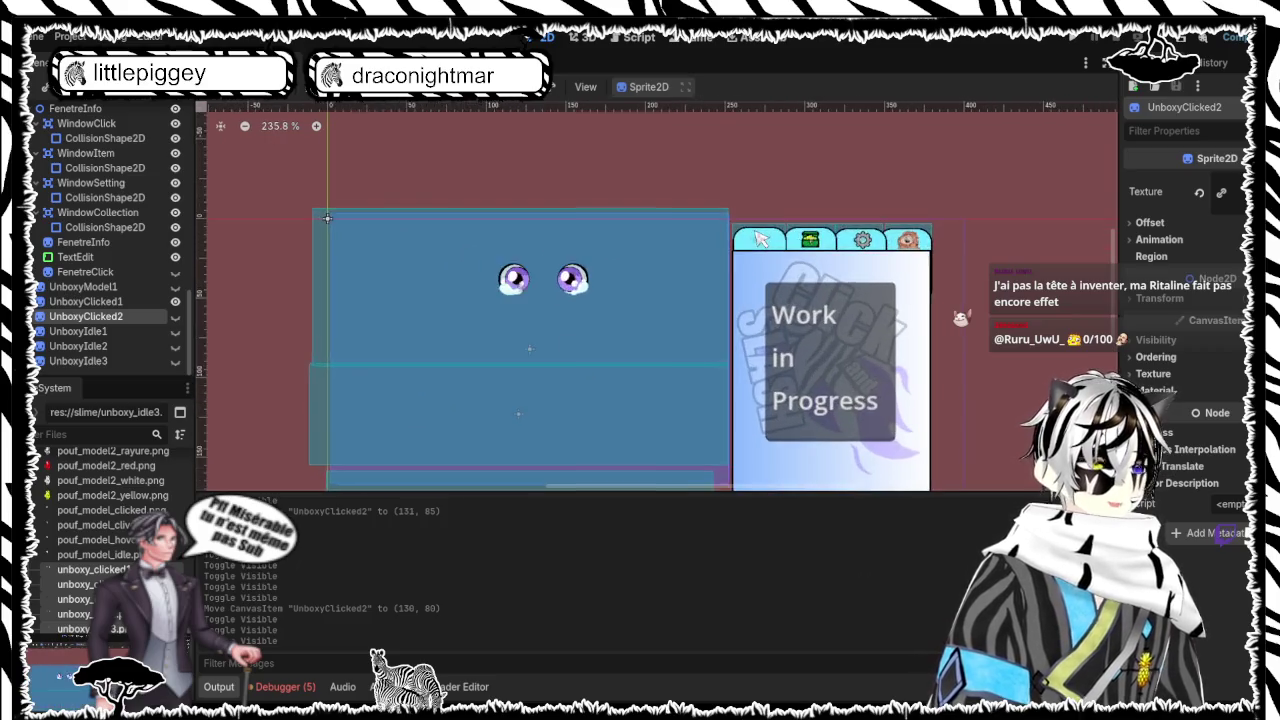
scroll(961, 318, "up", 1)
scroll(961, 318, "down", 2)
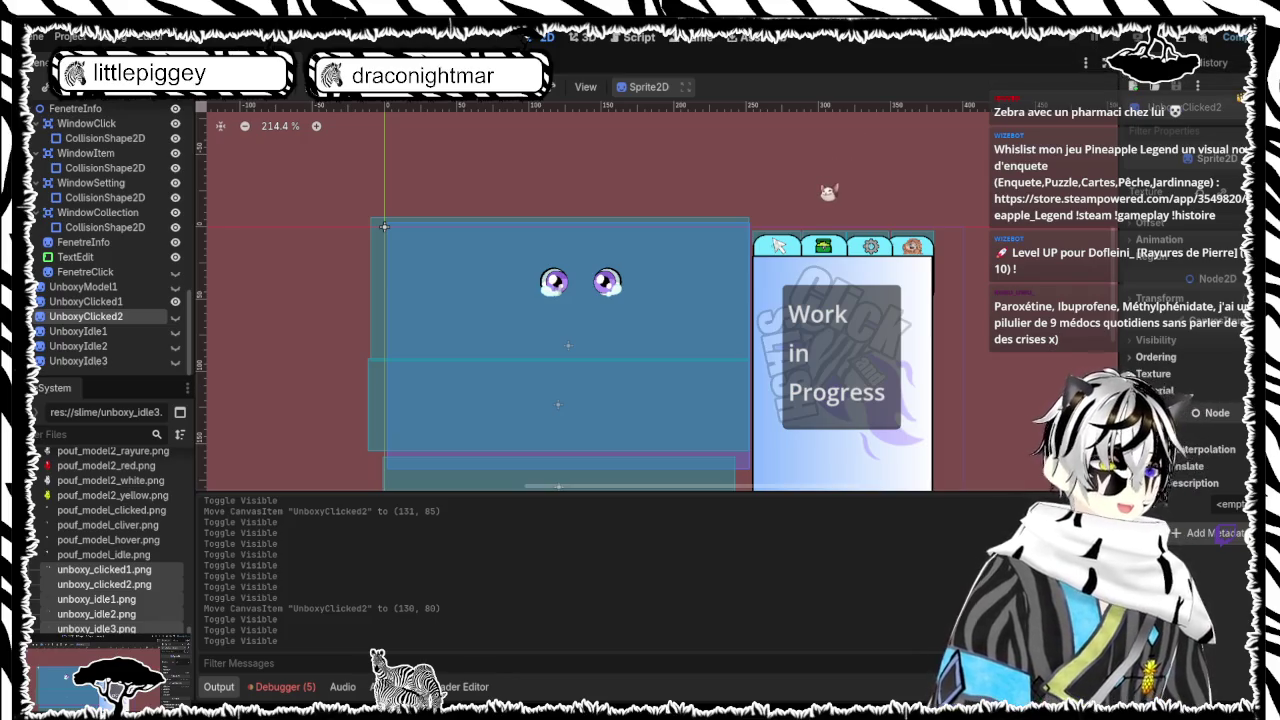
scroll(828, 192, "down", 5)
scroll(828, 192, "up", 3)
scroll(835, 207, "down", 3)
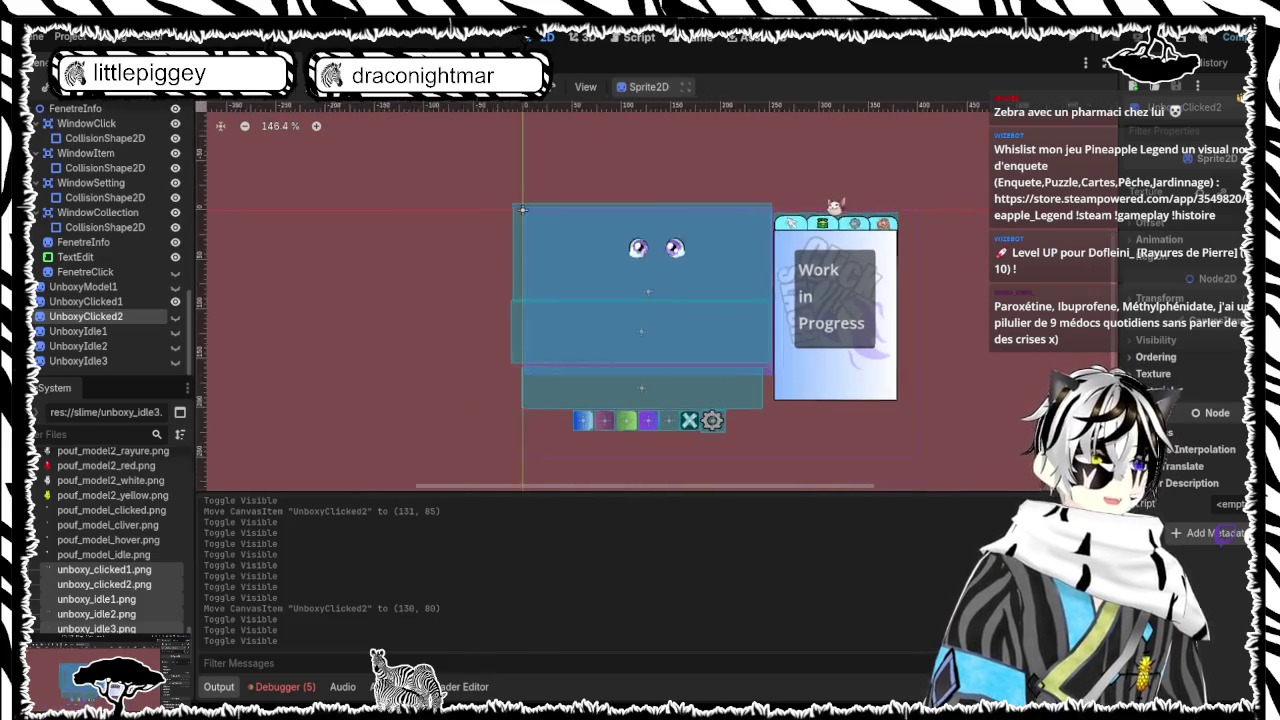
scroll(832, 250, "up", 3)
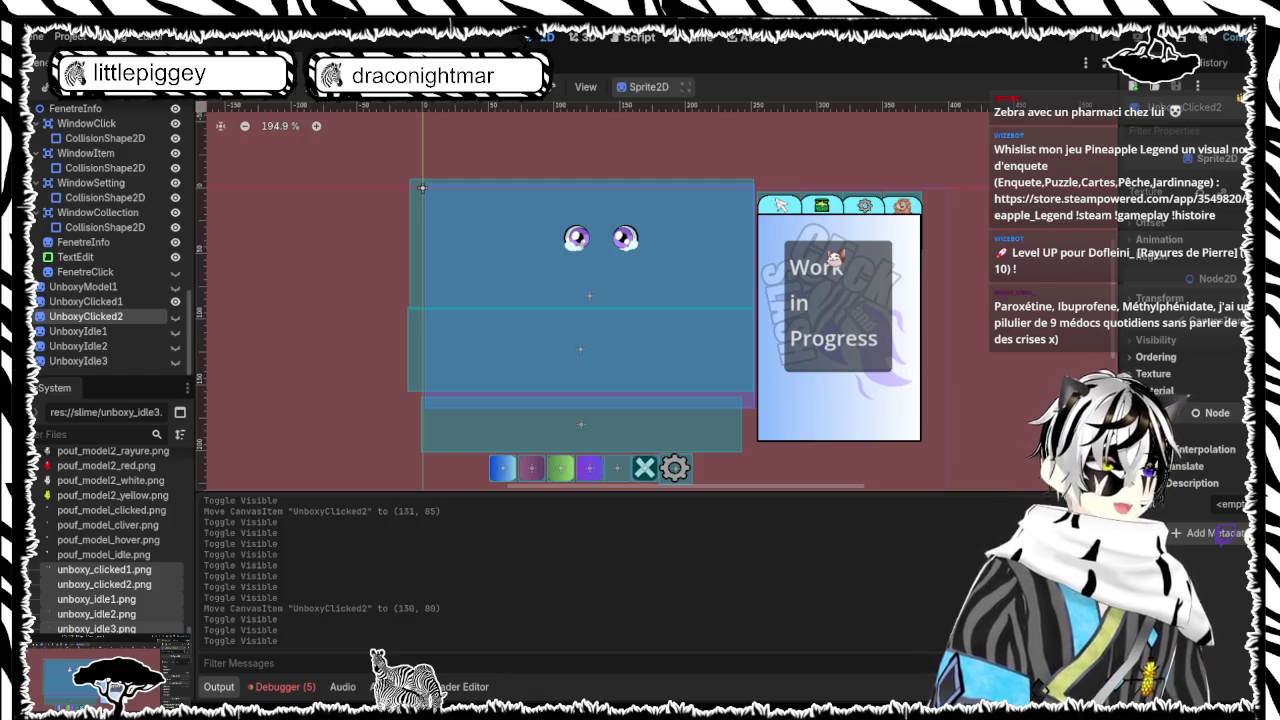
scroll(330, 185, "down", 2)
scroll(318, 182, "up", 4)
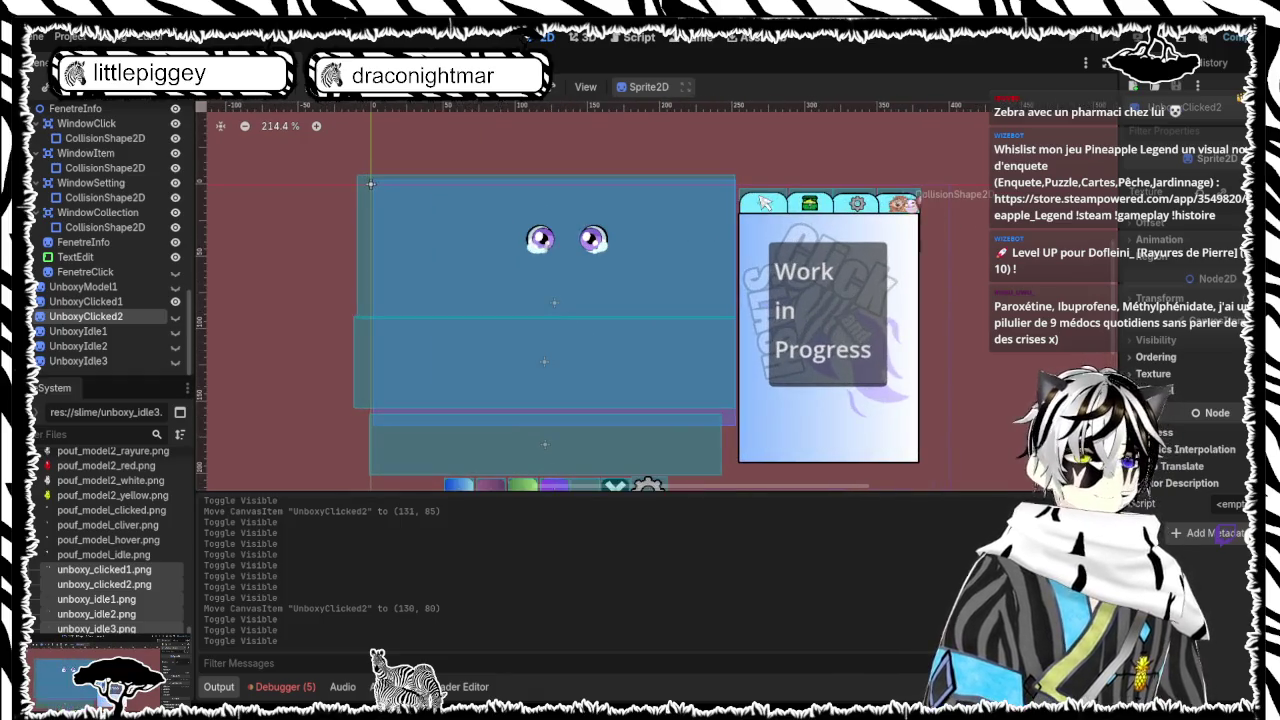
scroll(940, 212, "up", 3)
scroll(950, 212, "up", 4)
scroll(972, 206, "down", 4)
scroll(977, 208, "down", 4)
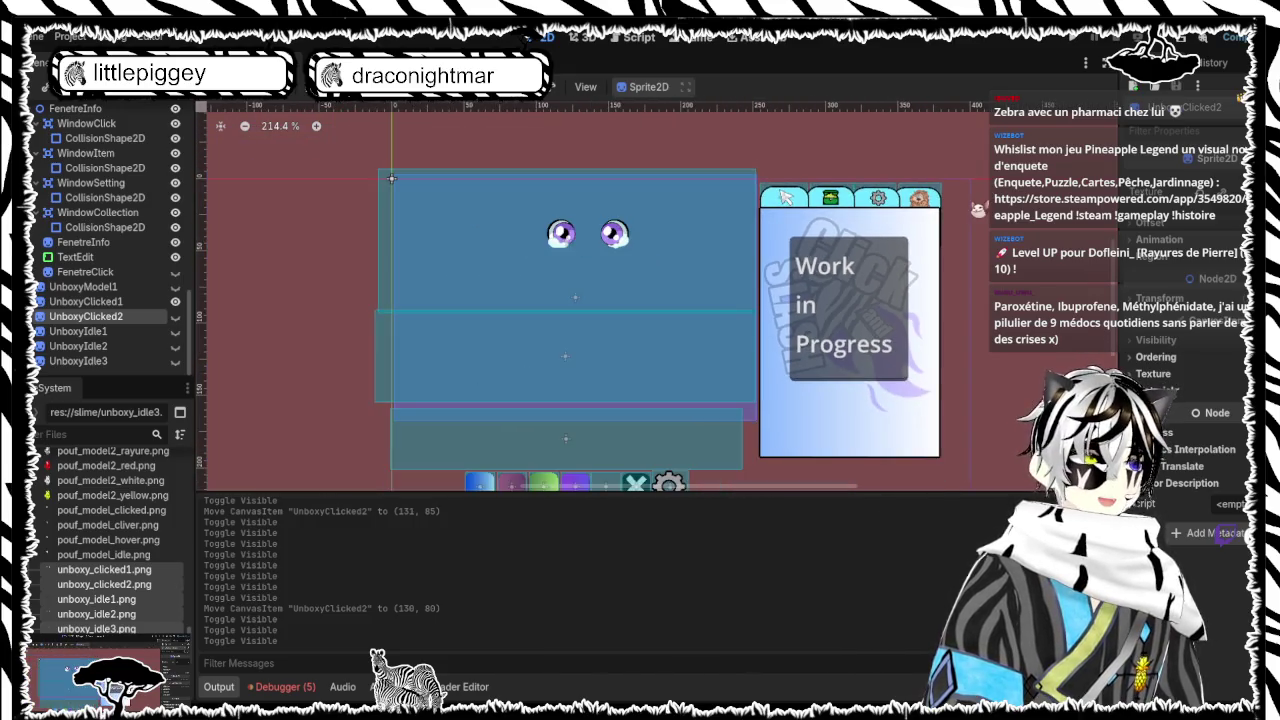
scroll(977, 208, "down", 2)
scroll(977, 208, "up", 3)
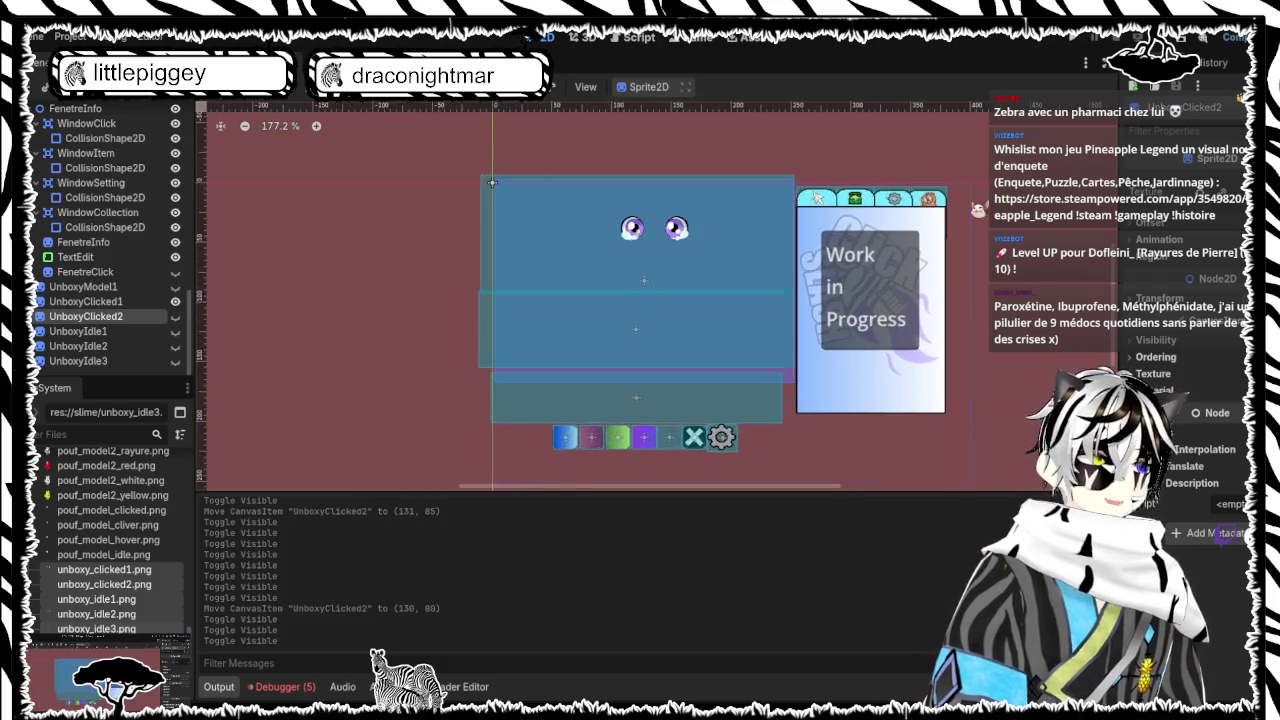
scroll(977, 208, "up", 2)
scroll(977, 208, "down", 3)
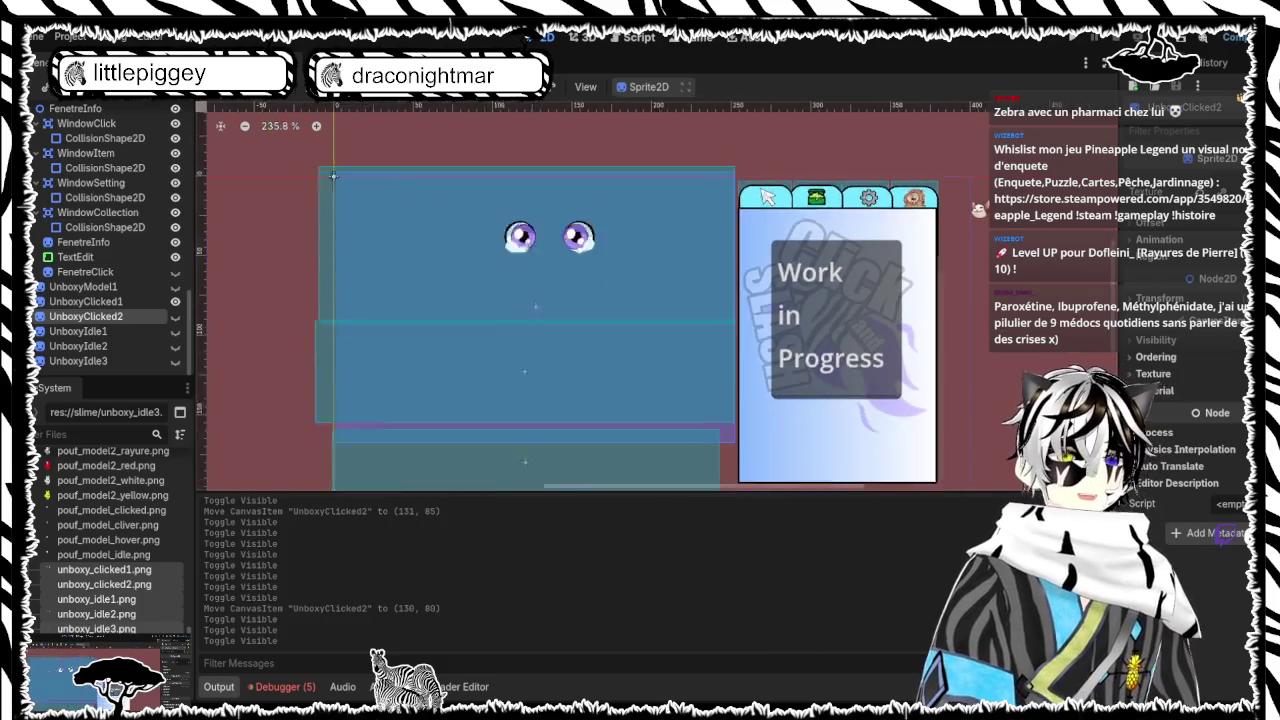
scroll(977, 208, "up", 2)
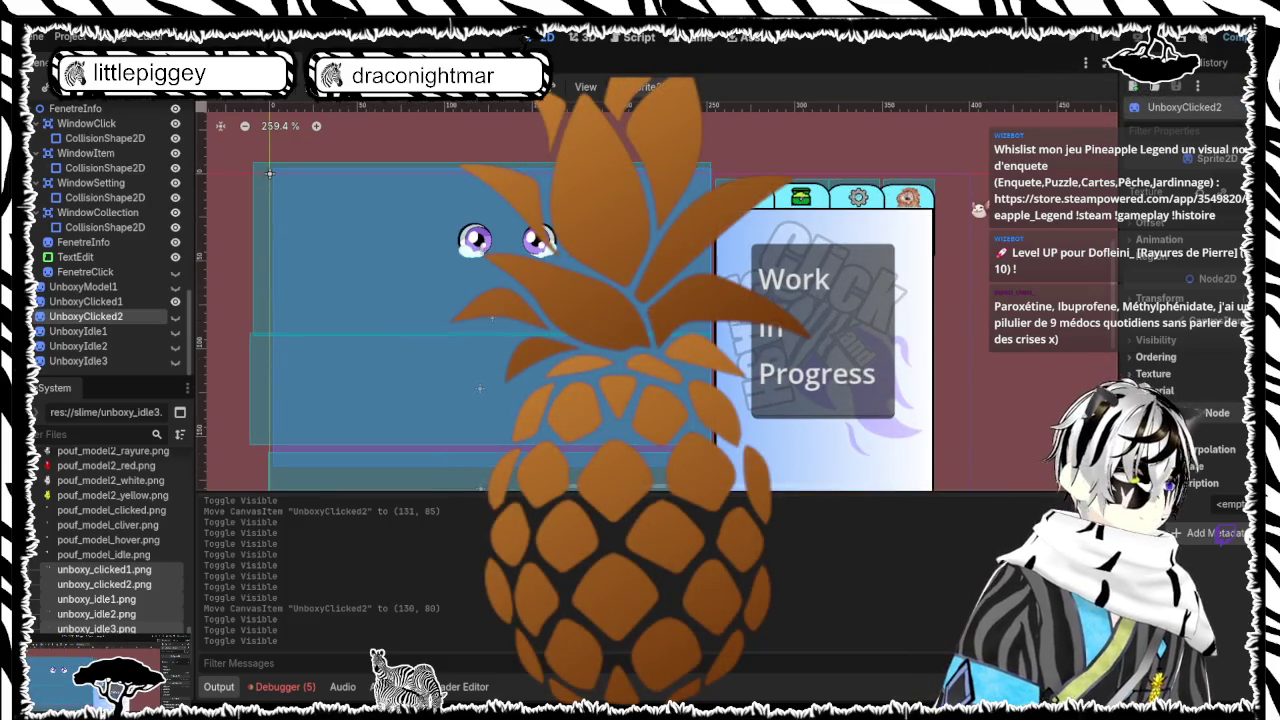
scroll(978, 208, "down", 1)
scroll(979, 208, "down", 5)
scroll(979, 208, "up", 1)
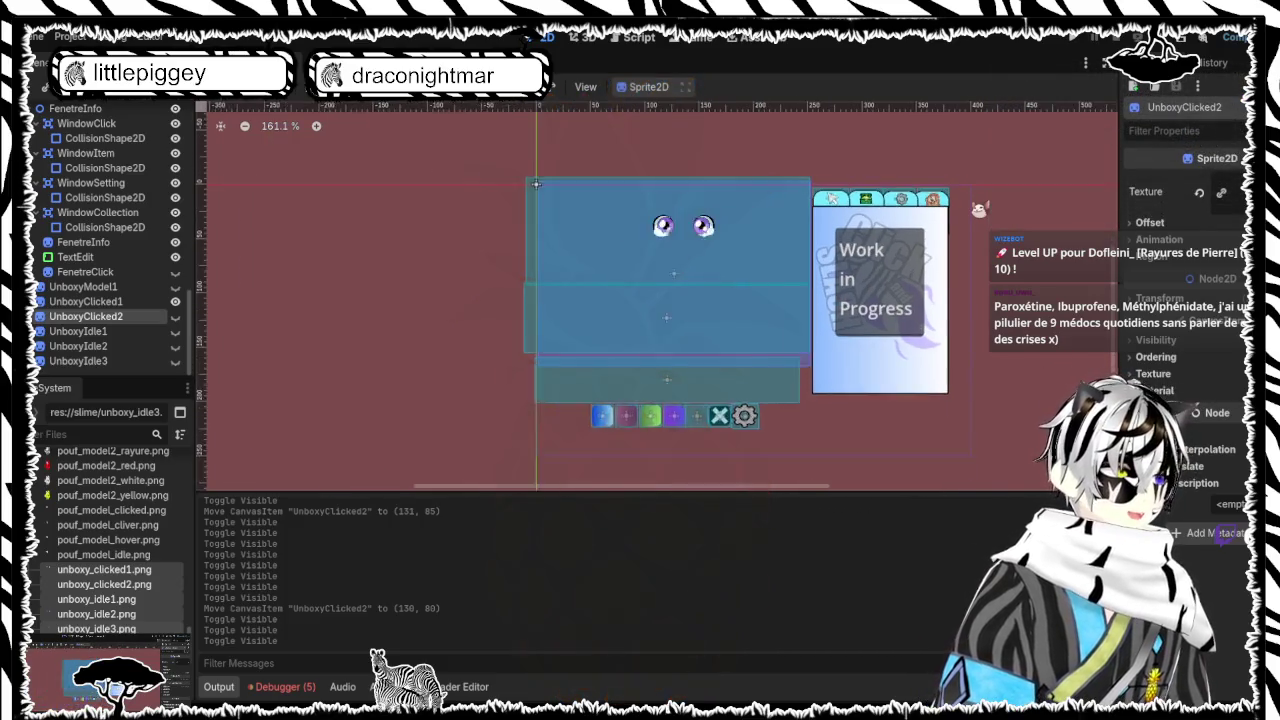
scroll(979, 208, "up", 2)
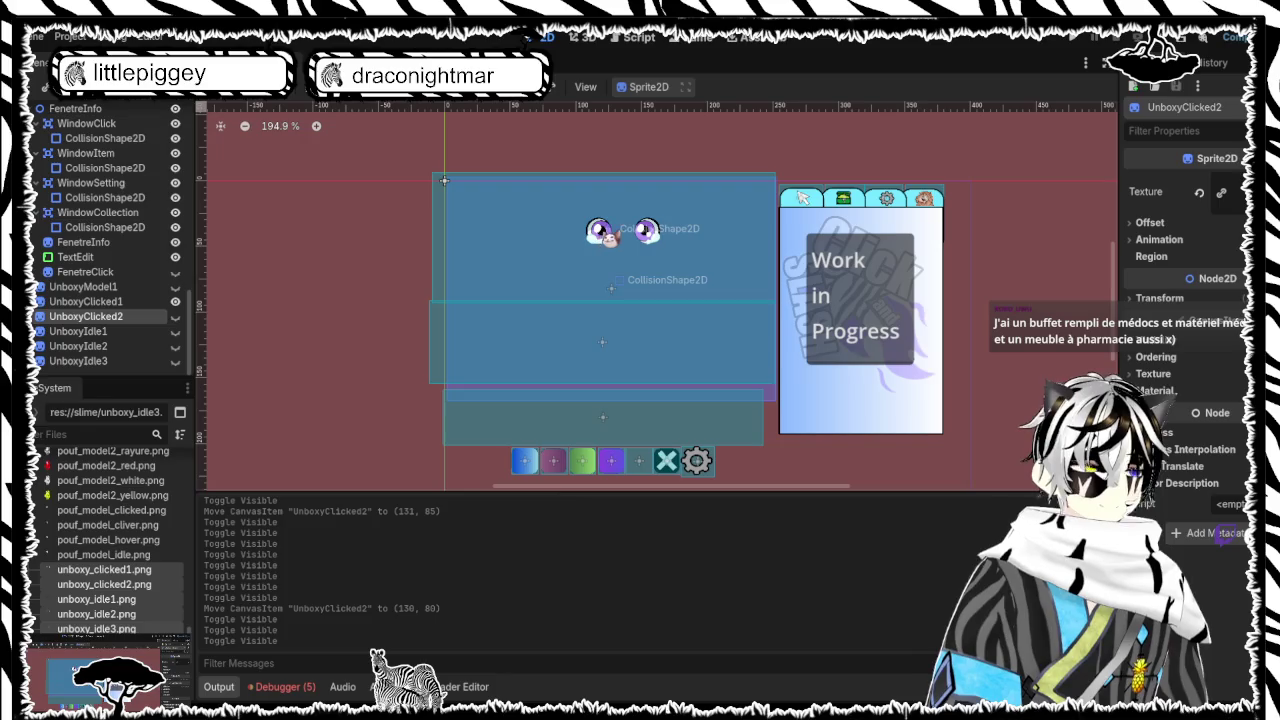
Hide UnboxyClicked1 and UnboxyClicked2 using their eye icons in the Scene dock
left_click(175, 301)
left_click(175, 316)
left_click(175, 316)
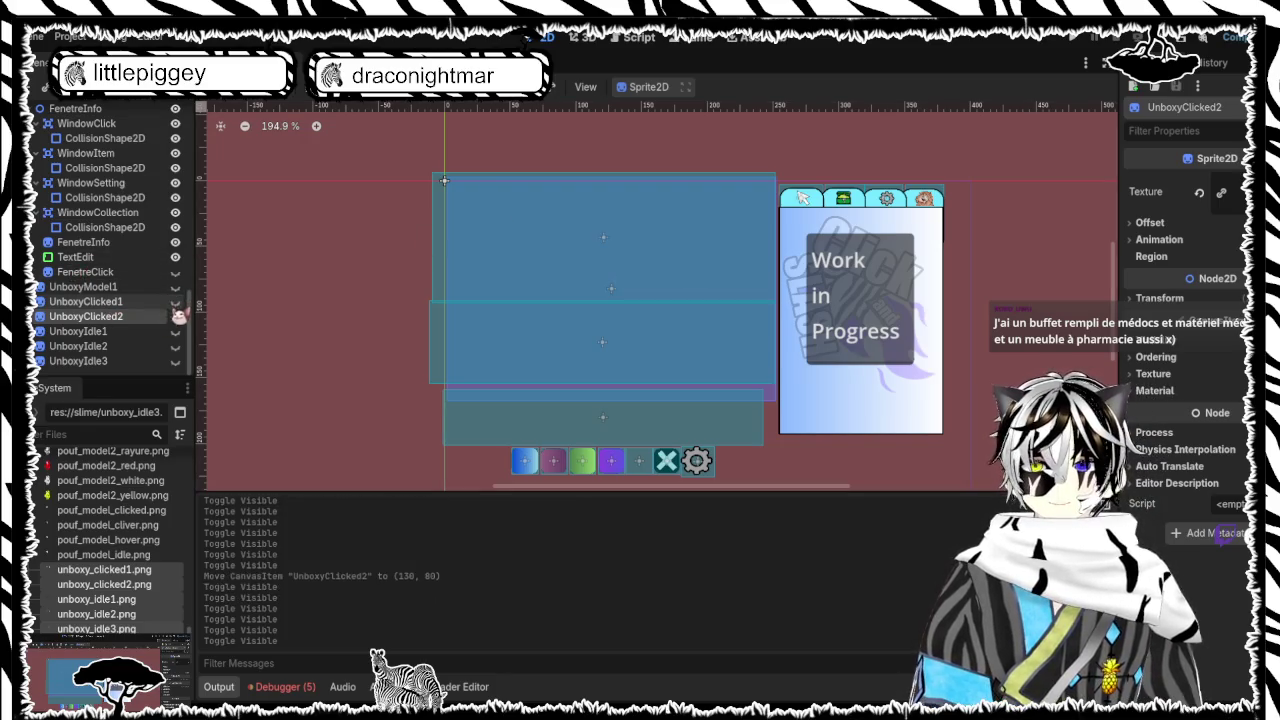
left_click(175, 316)
left_click(175, 316)
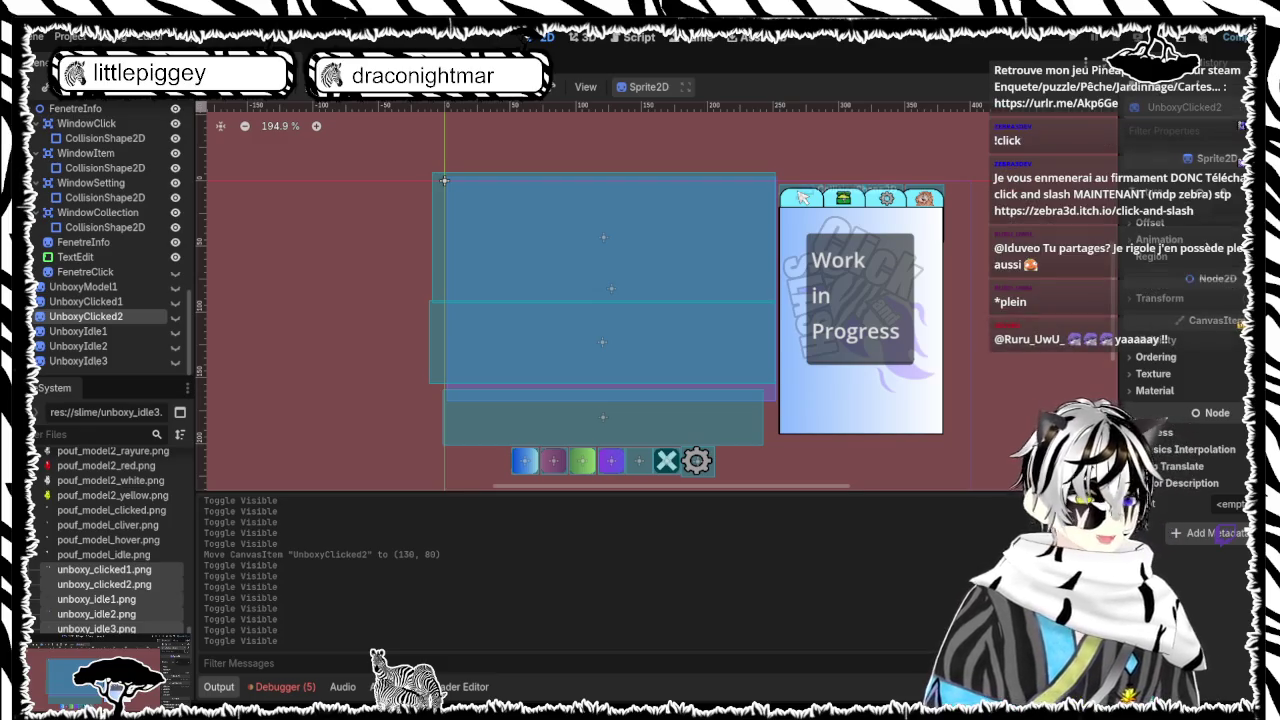
left_click_drag(444, 180, 481, 193)
scroll(439, 176, "down", 1)
scroll(481, 193, "up", 3)
scroll(481, 193, "up", 1)
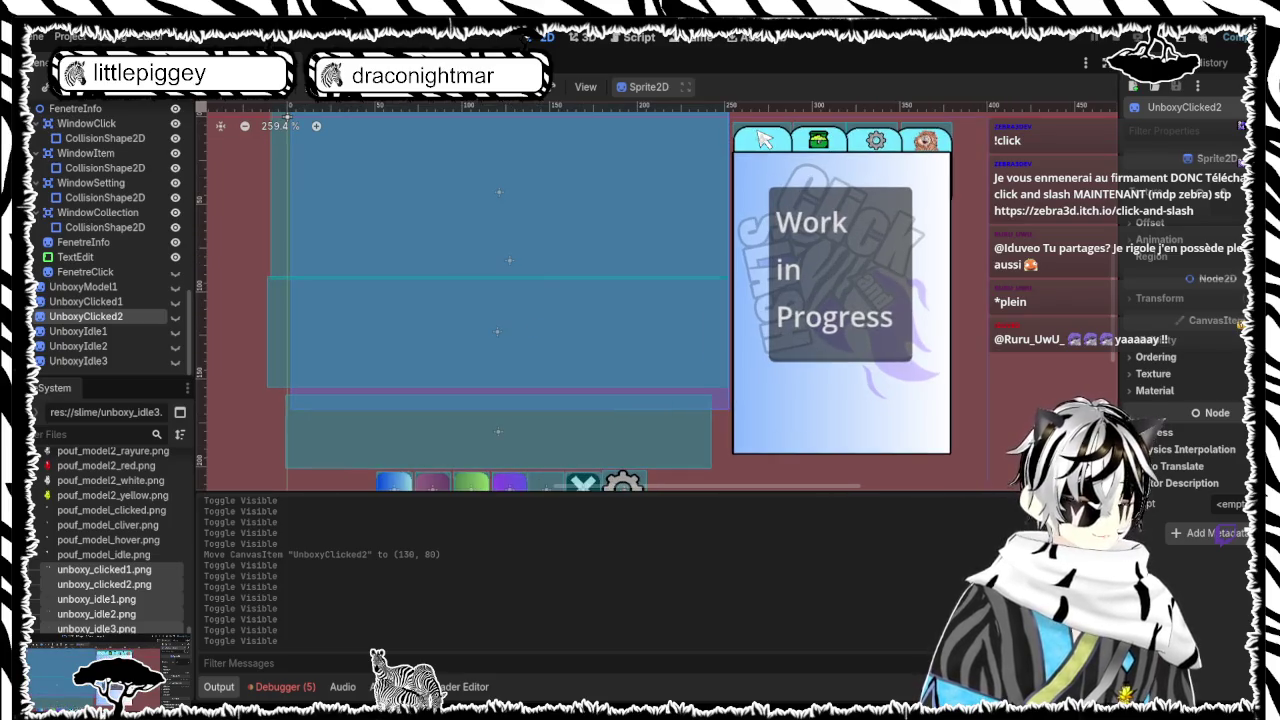
scroll(287, 116, "down", 4)
mouse_move(287, 116)
left_mouse_down()
mouse_move(391, 150)
mouse_move(389, 188)
mouse_move(481, 193)
mouse_move(342, 138)
left_mouse_up()
scroll(481, 193, "up", 1)
scroll(430, 172, "up", 2)
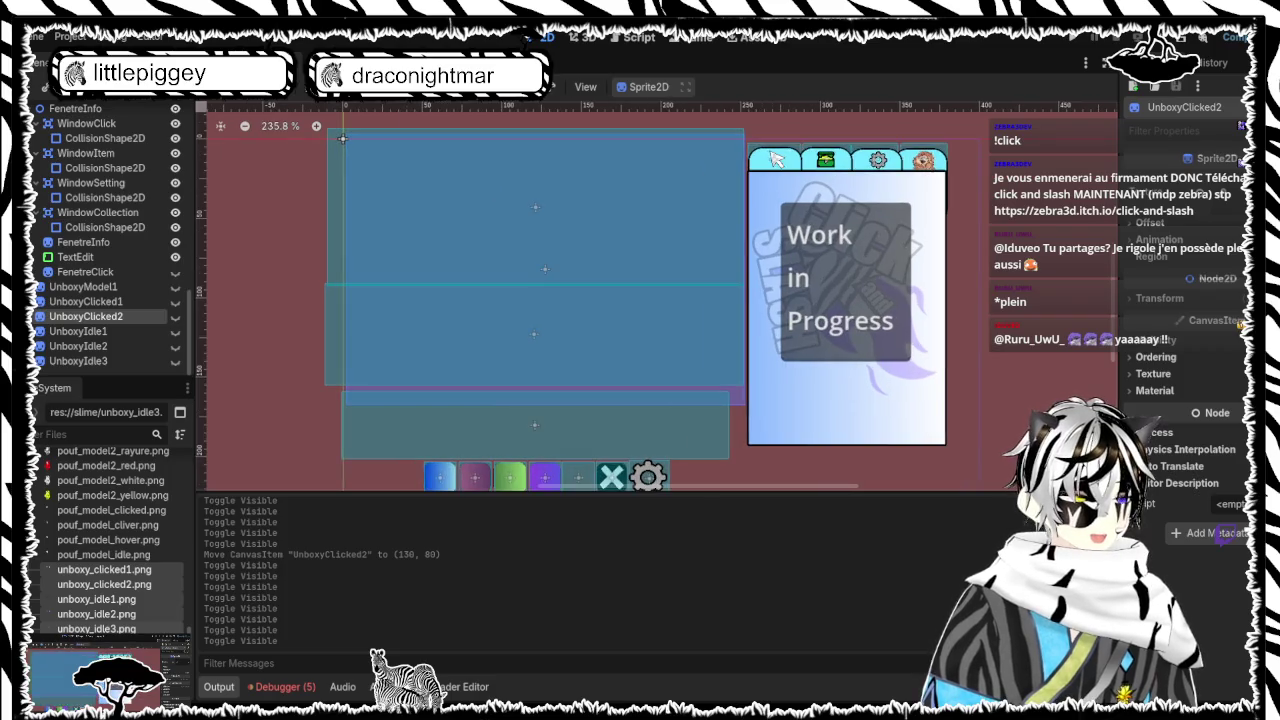
scroll(342, 138, "down", 3)
scroll(393, 158, "up", 2)
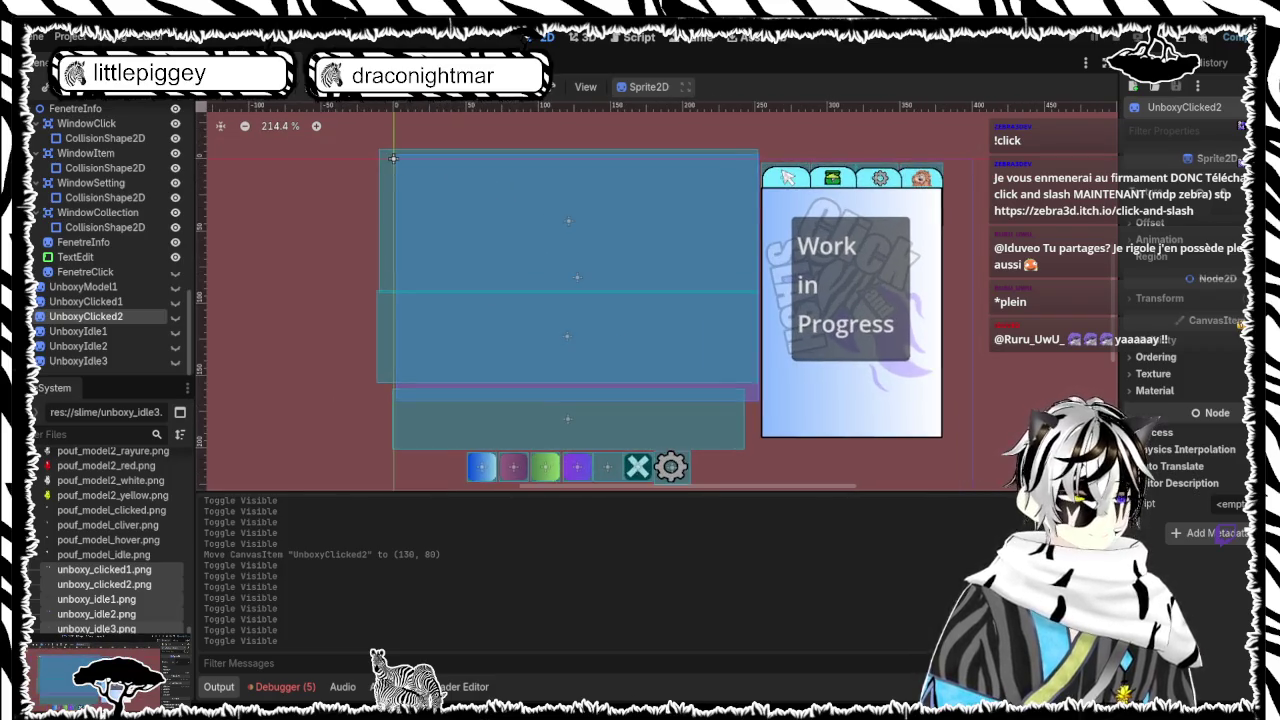
scroll(393, 158, "up", 2)
scroll(393, 158, "down", 4)
scroll(342, 138, "up", 3)
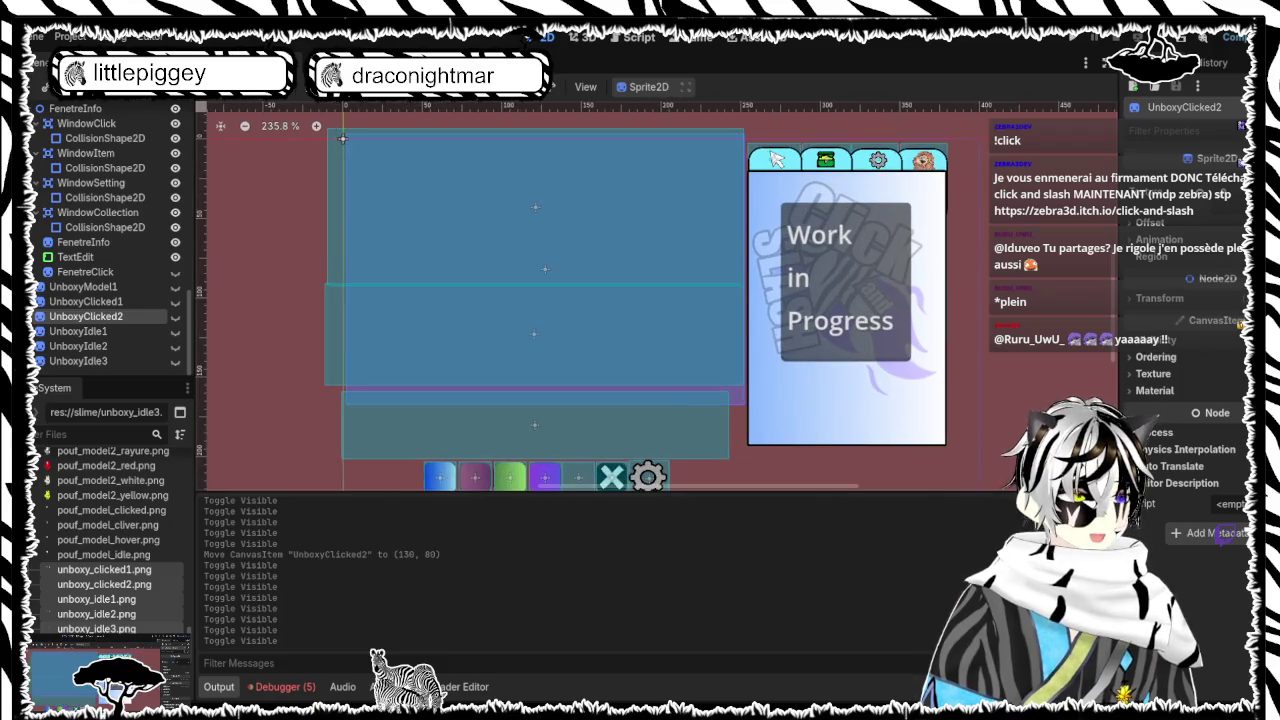
scroll(342, 138, "down", 3)
scroll(393, 158, "up", 2)
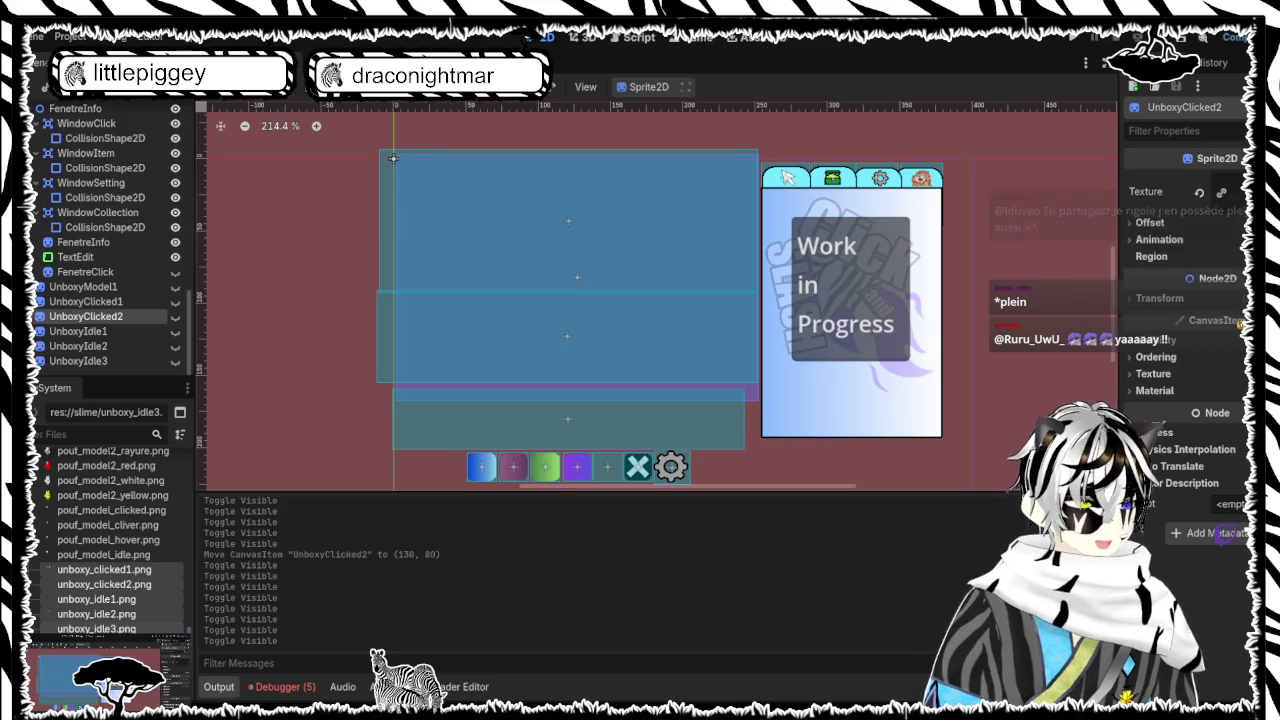
scroll(850, 300, "down", 1)
scroll(850, 300, "up", 1)
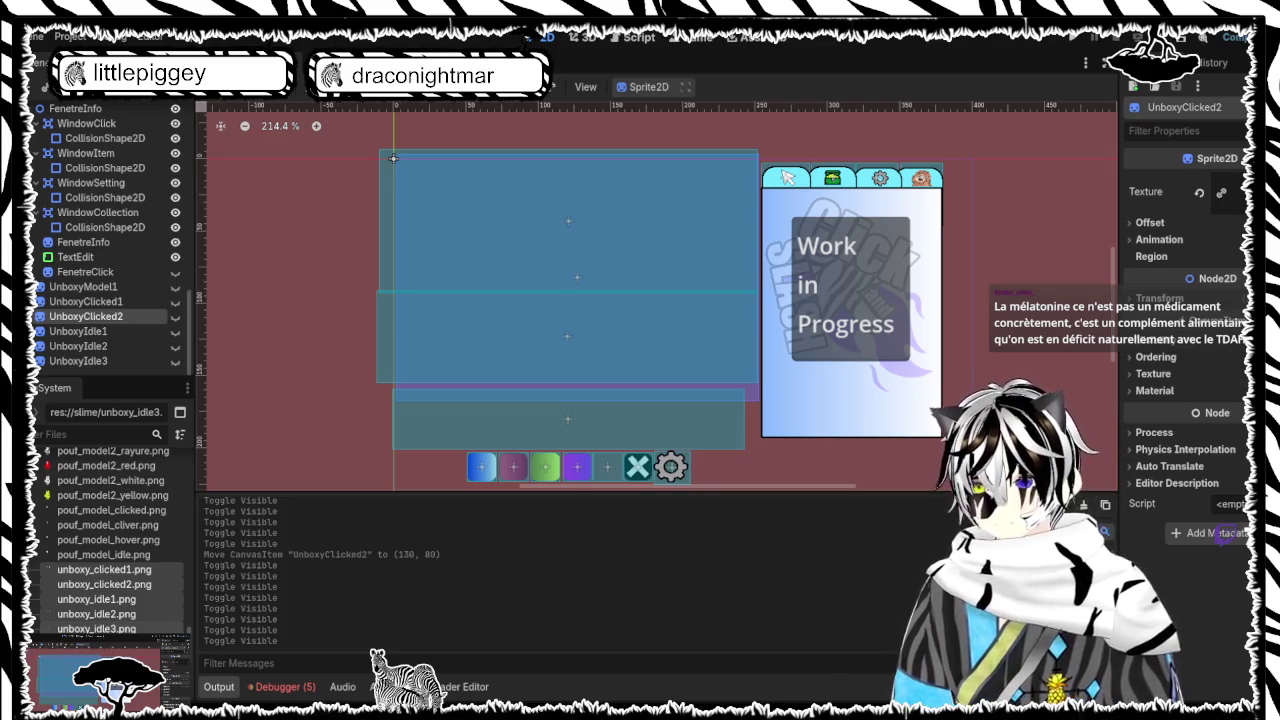
Select unboxy_idle3.png in the FileSystem dock
left_click(107, 629)
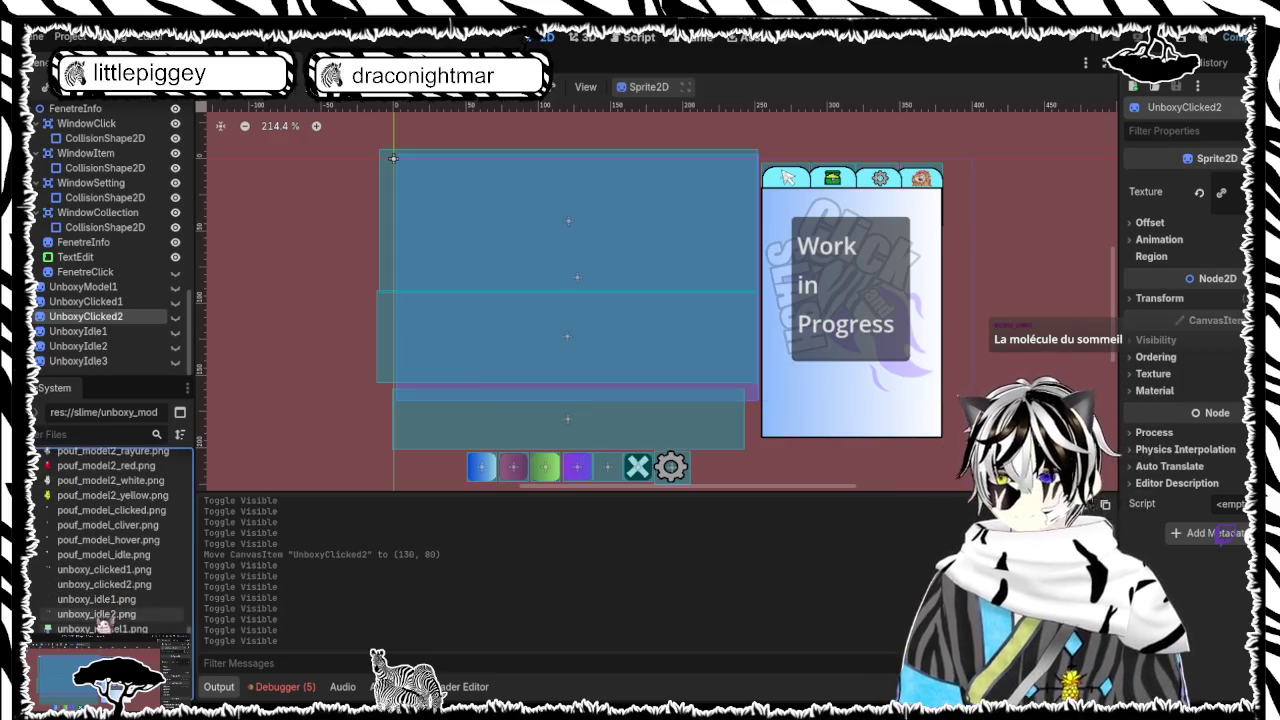
Move unboxy_idle2.png in with the unboxy_model1 images
left_click(100, 615)
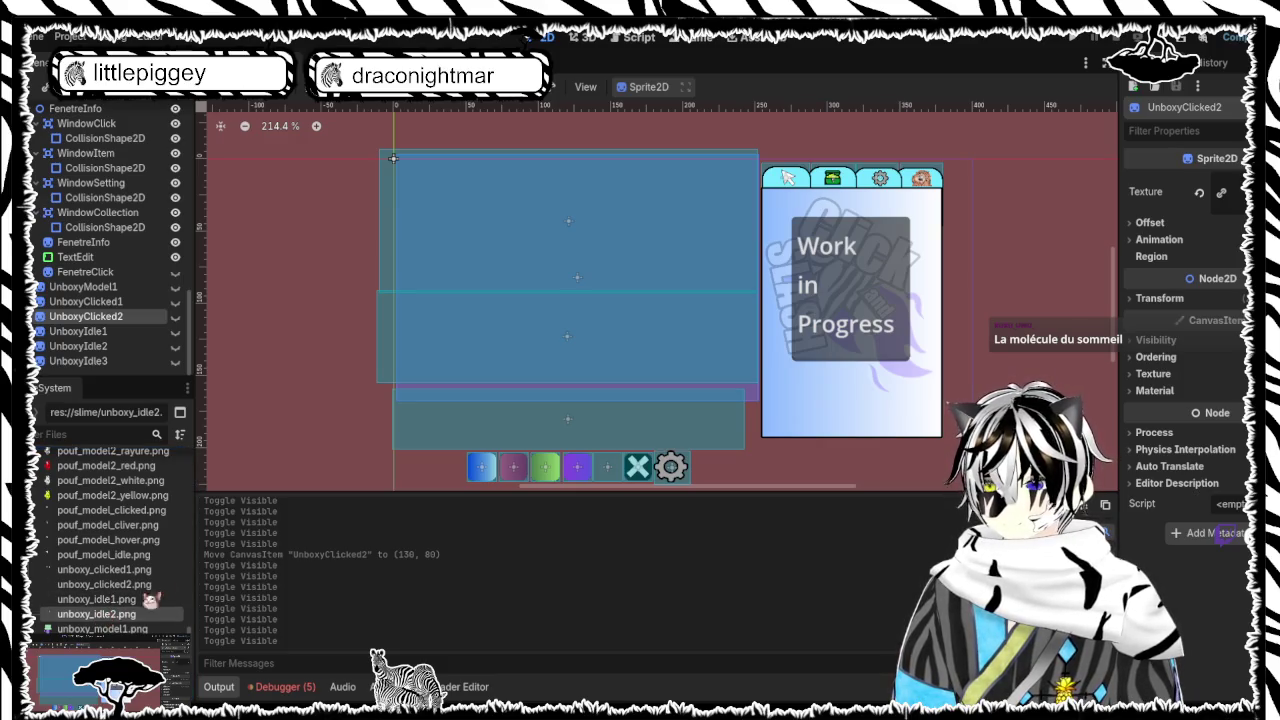
left_click_drag(93, 614, 124, 598)
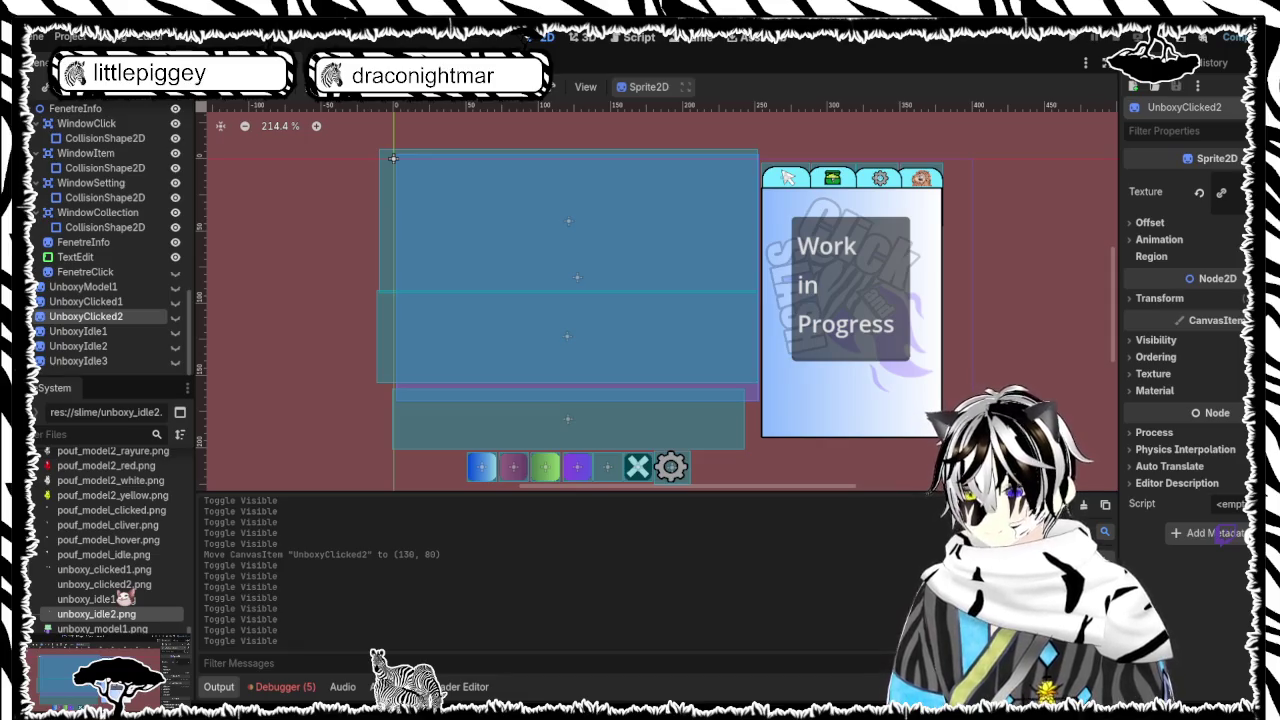
left_click_drag(120, 598, 94, 587)
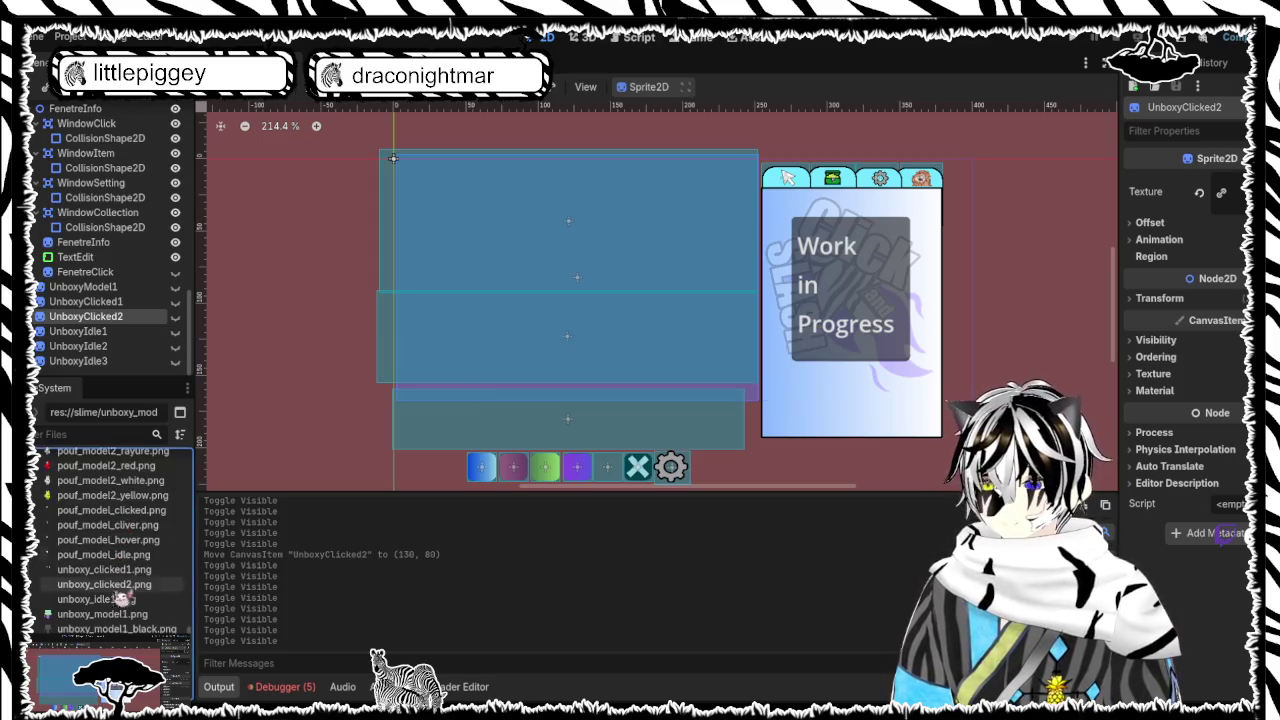
Move unboxy_idle1.png in with the unboxy_model1 images, completing the idle1–3 set
left_click(117, 603)
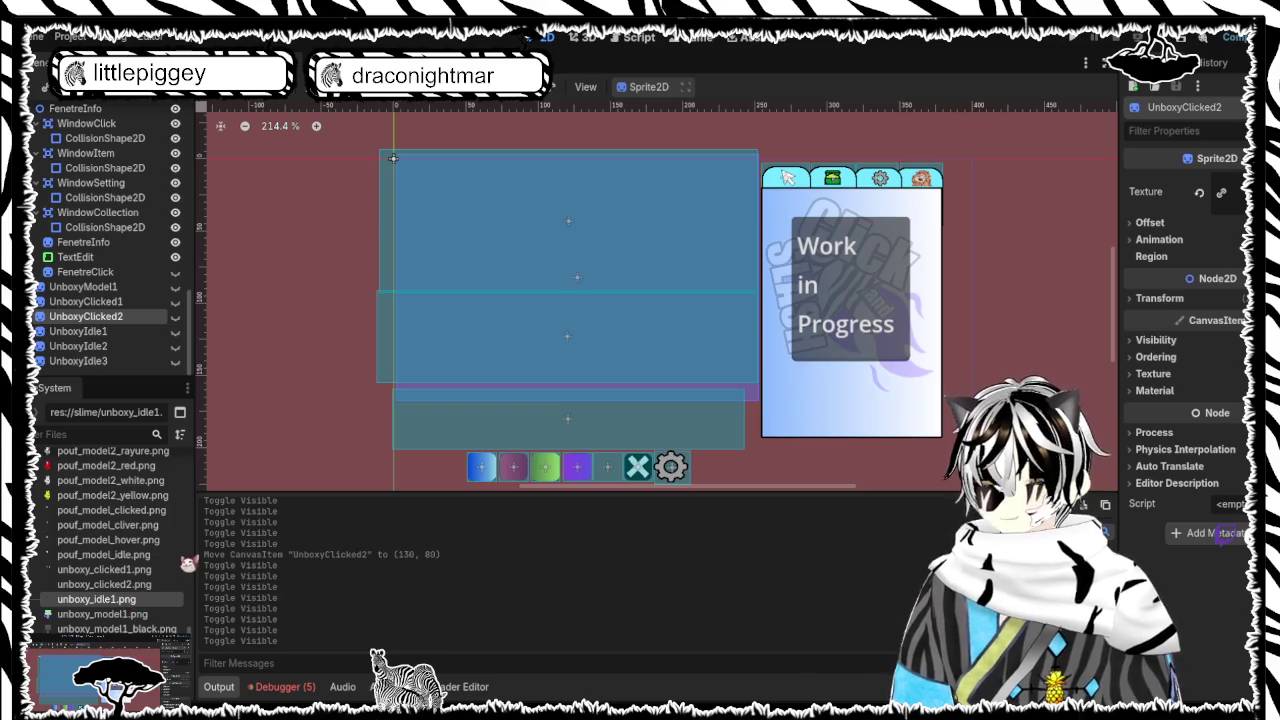
mouse_move(111, 599)
left_mouse_down()
mouse_move(183, 560)
mouse_move(103, 595)
left_mouse_up()
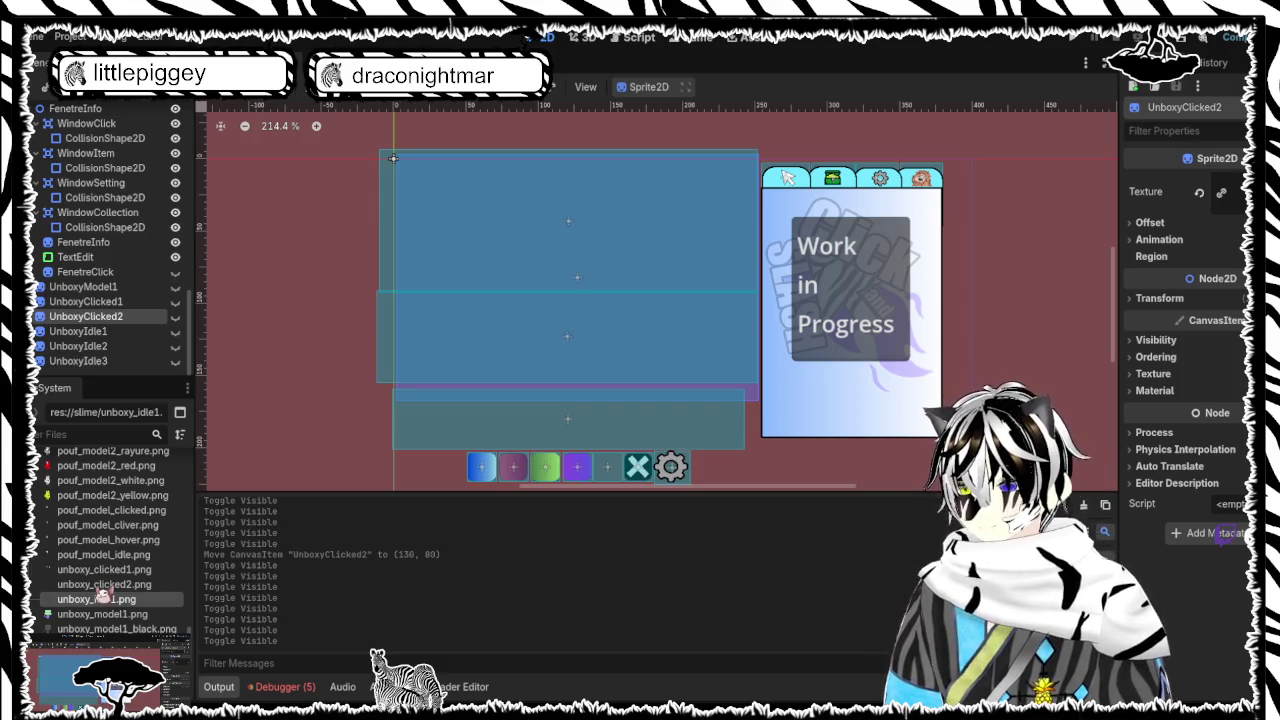
left_click_drag(103, 595, 103, 595)
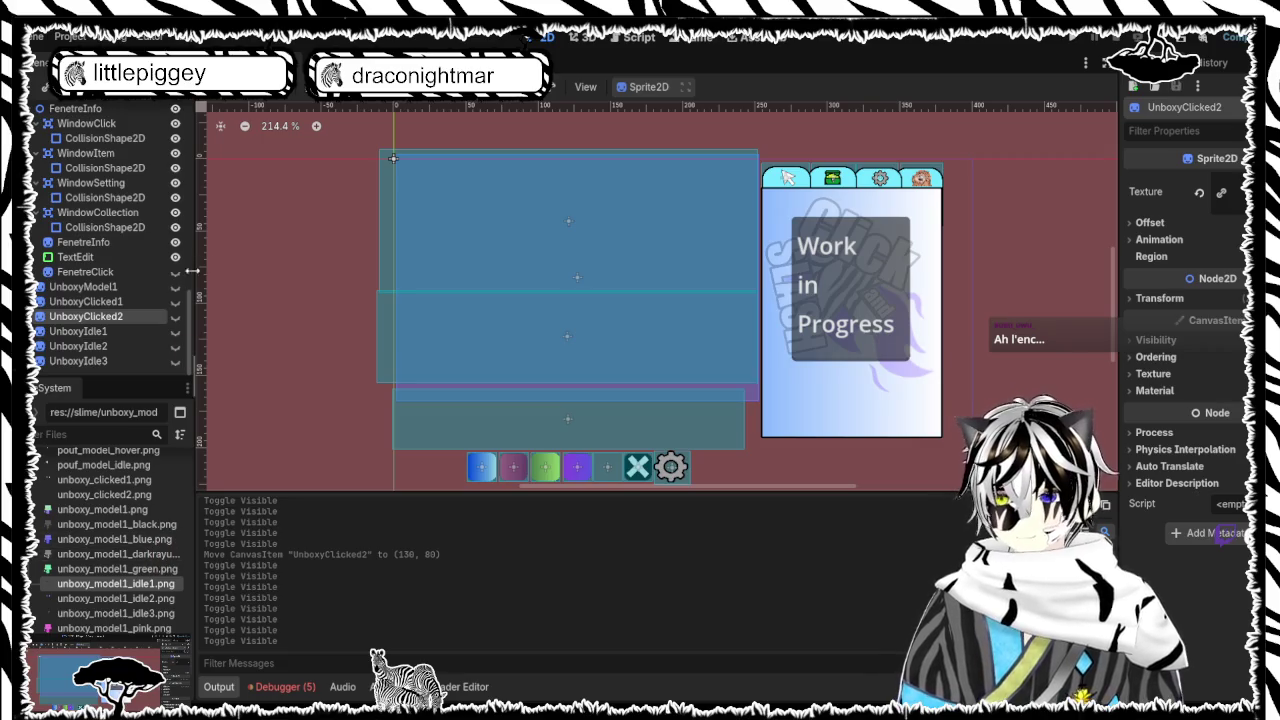
left_click(176, 302)
left_click(176, 302)
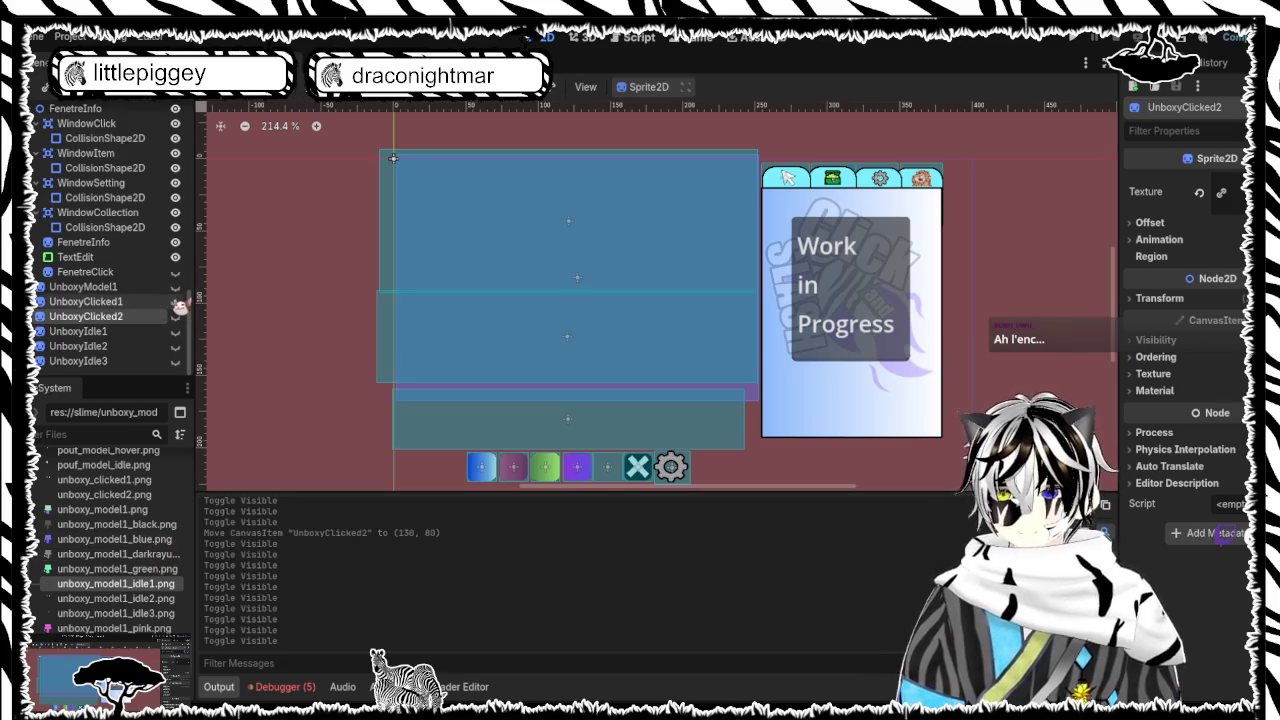
left_click(176, 302)
left_click(176, 302)
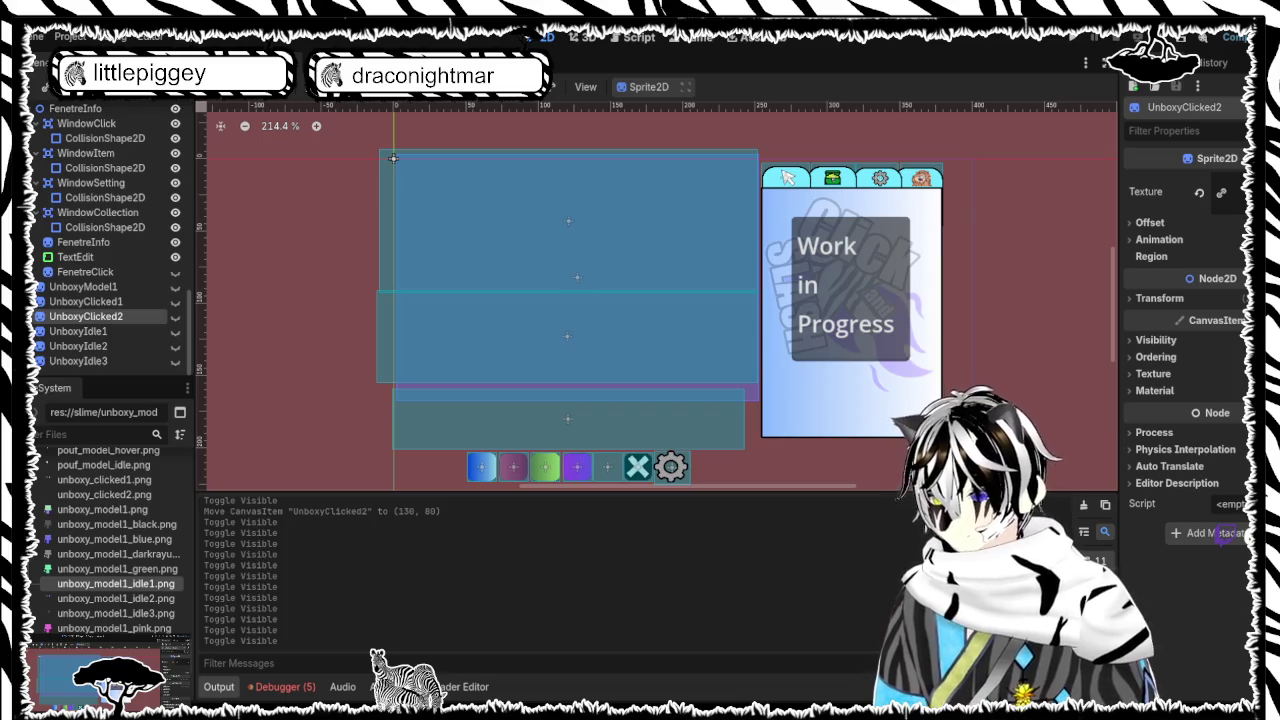
Select UnboxyClicked1 in the Scene dock and turn its eye icon on
scroll(100, 260, "up", 5)
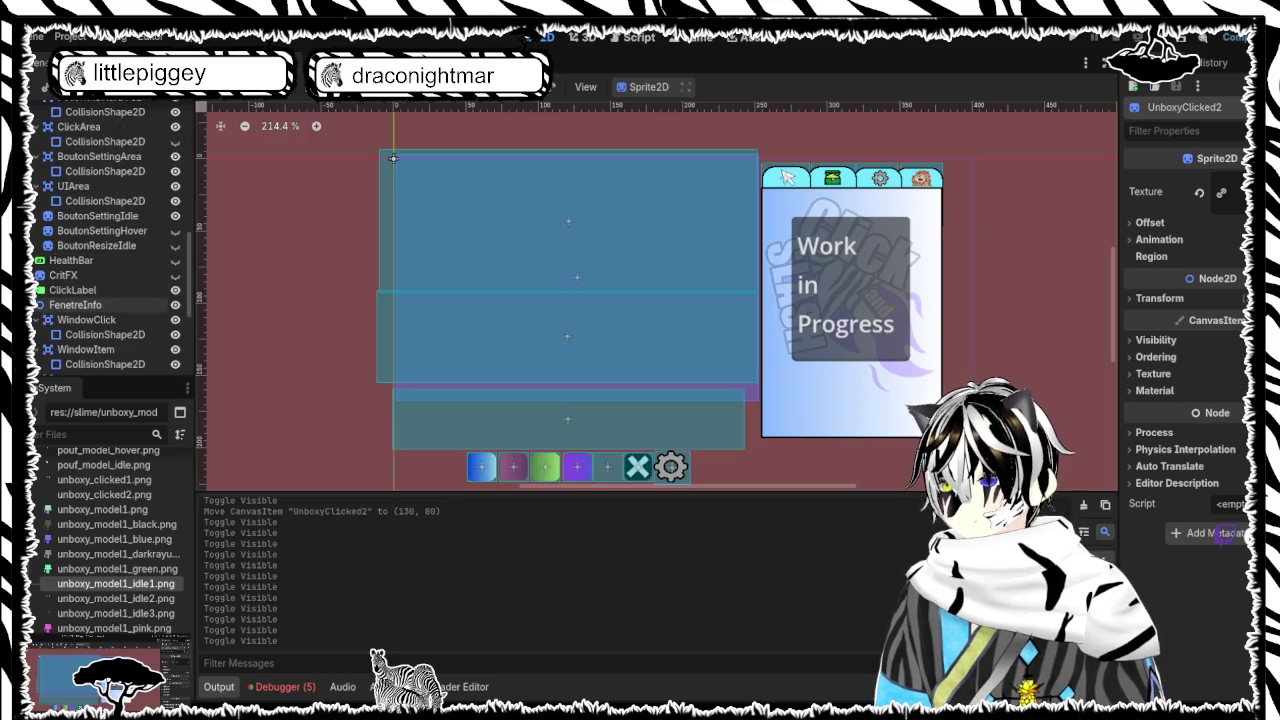
scroll(150, 263, "up", 5)
scroll(150, 263, "down", 10)
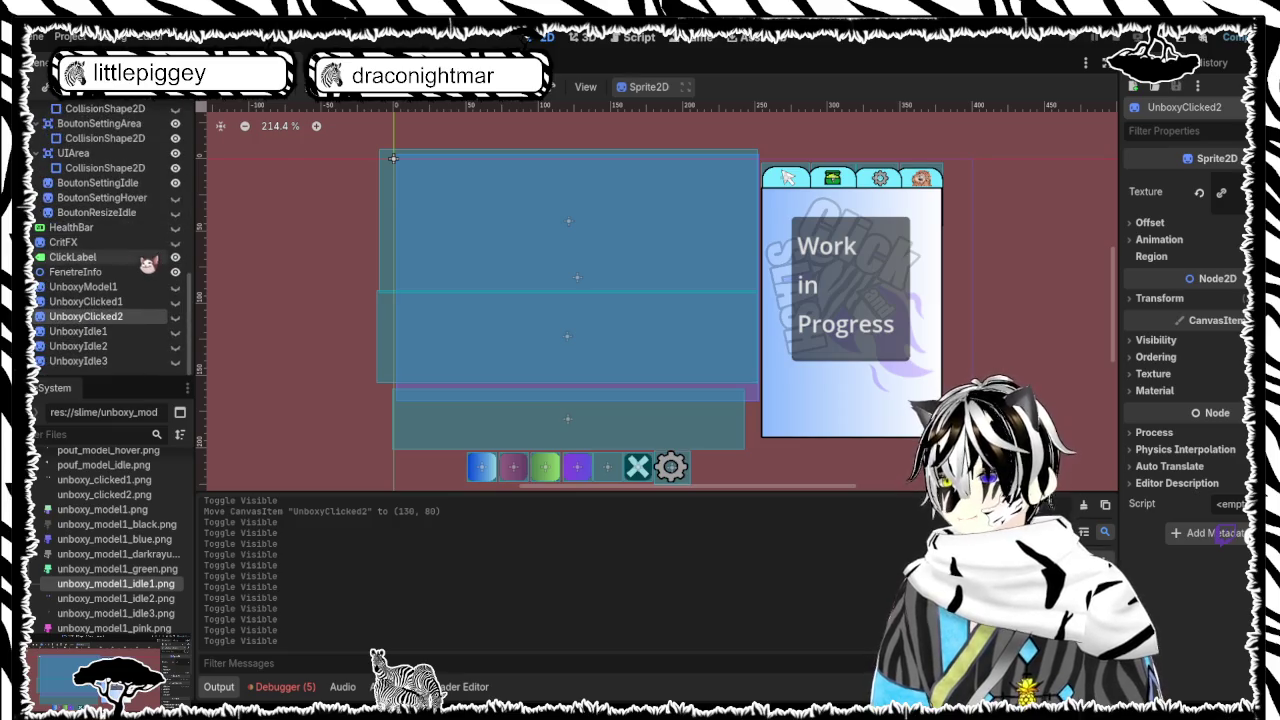
left_click(90, 301)
left_click(176, 302)
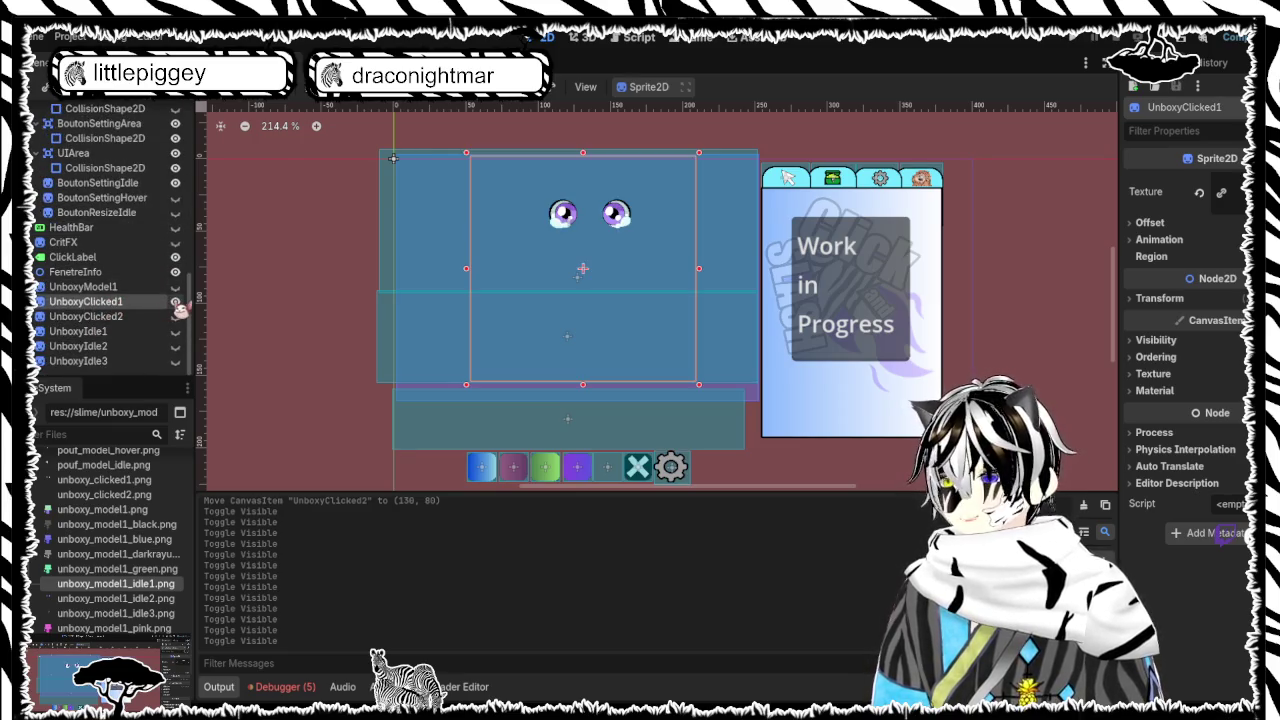
Hide UnboxyClicked1's eyes, show the UnboxyModel1 cat-in-box sprite and select UnboxyModel1
left_click(176, 302)
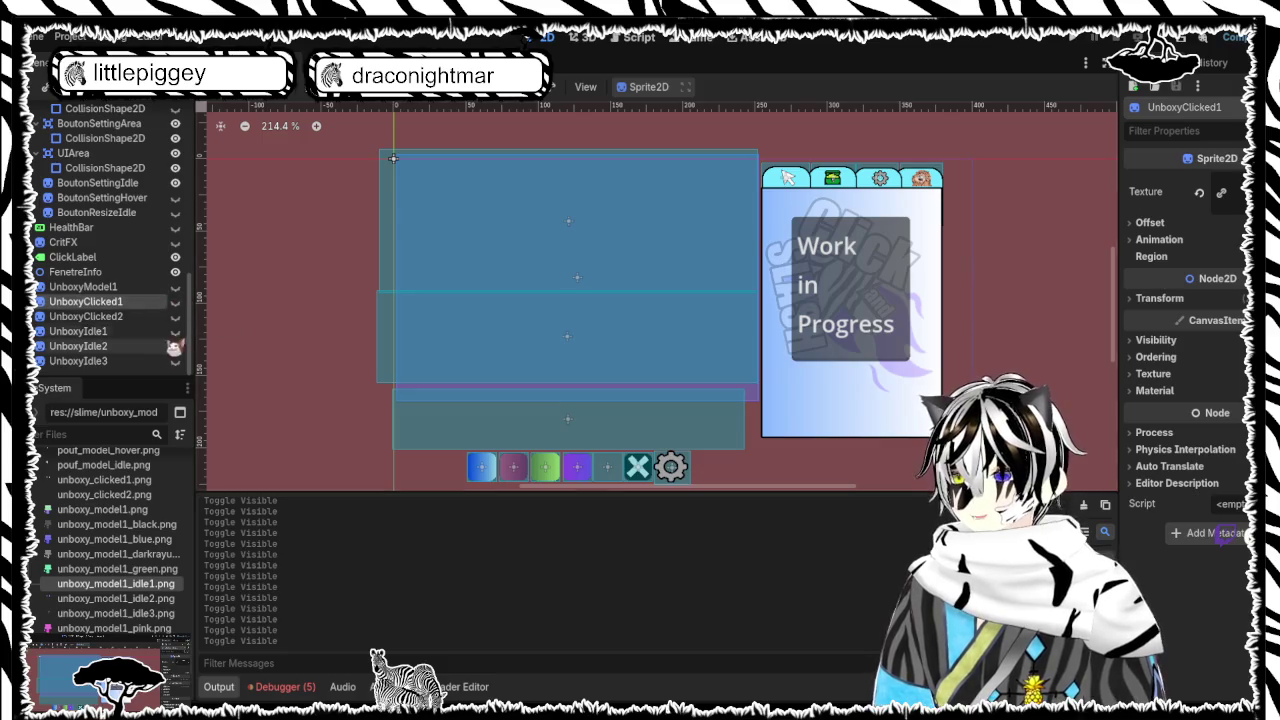
left_click(176, 302)
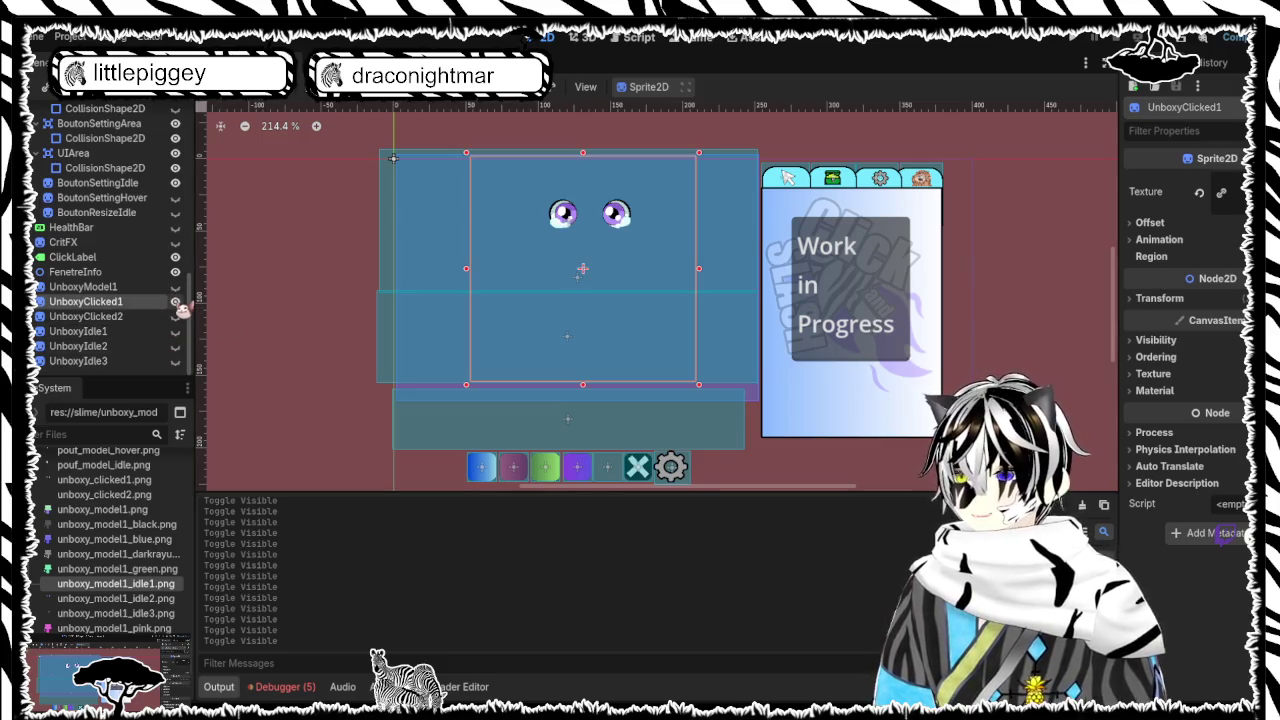
left_click(176, 302)
left_click(176, 287)
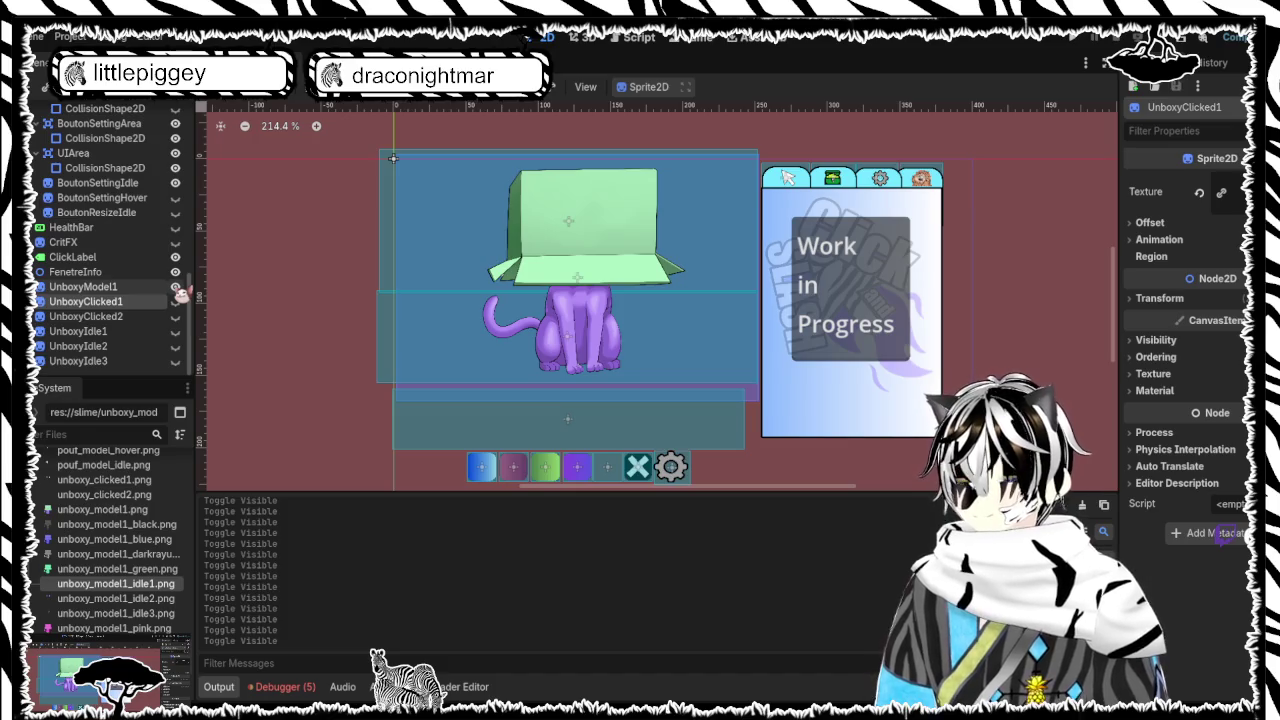
left_click(176, 287)
left_click(176, 287)
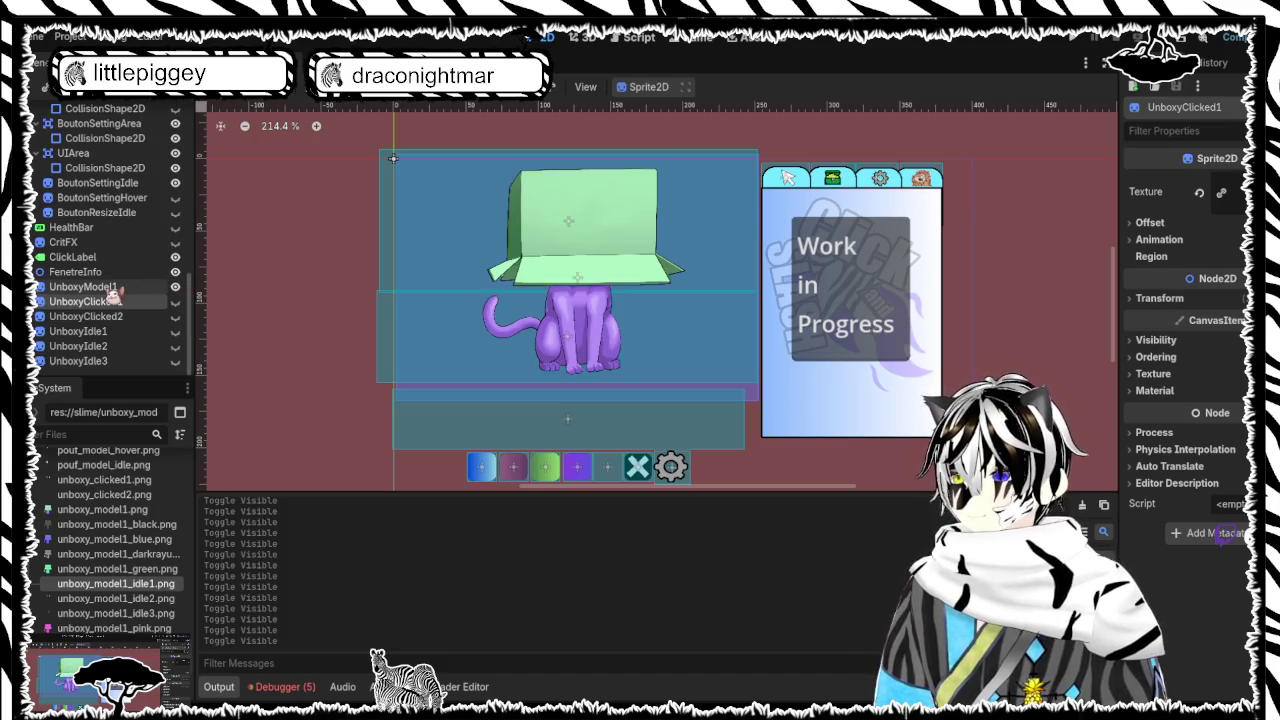
scroll(113, 295, "up", 1)
left_click(90, 319)
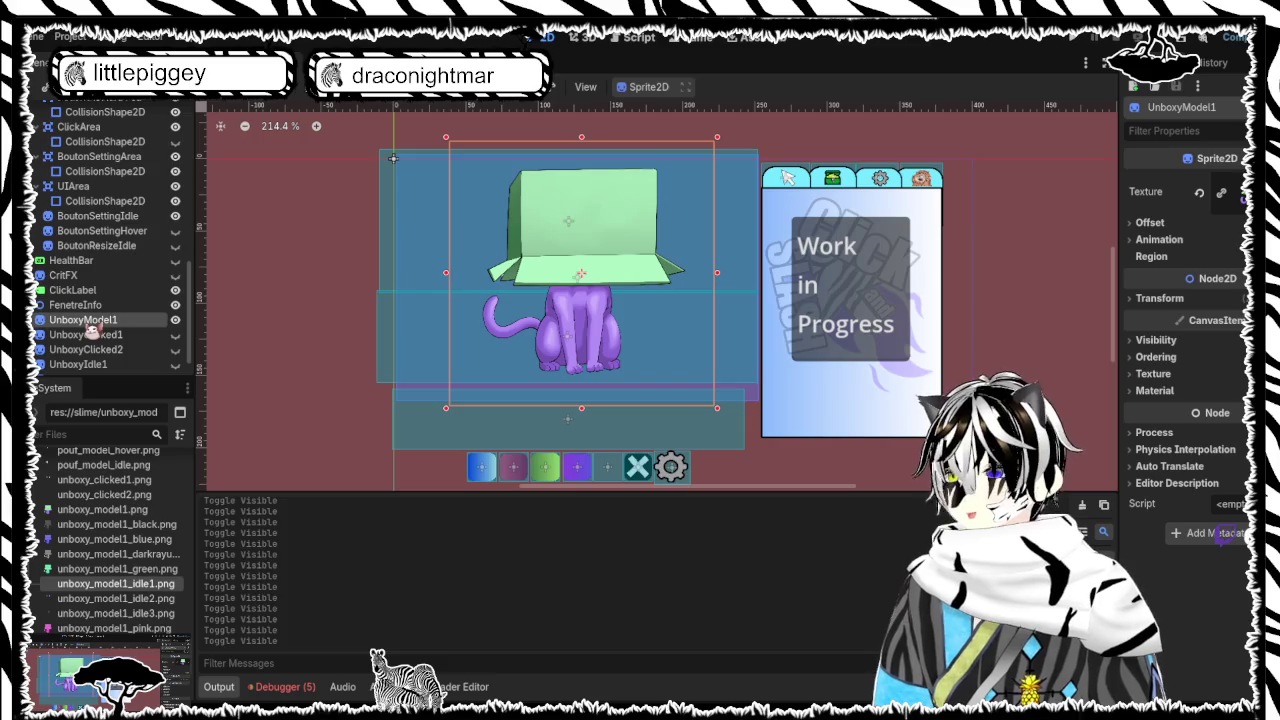
Move UnboxyModel1 higher up the scene tree, beneath BlobVisual
mouse_move(90, 330)
left_mouse_down()
mouse_move(120, 178)
mouse_move(116, 248)
mouse_move(110, 160)
left_mouse_up()
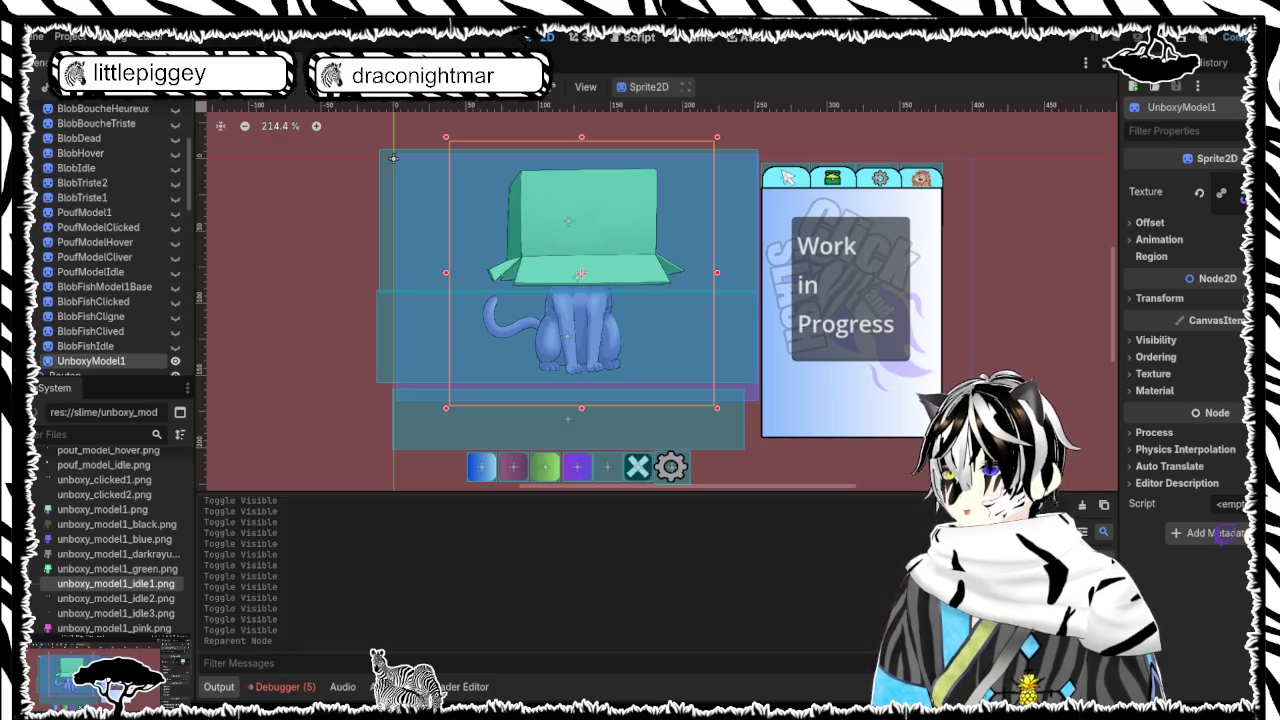
scroll(68, 193, "up", 3)
scroll(60, 188, "up", 3)
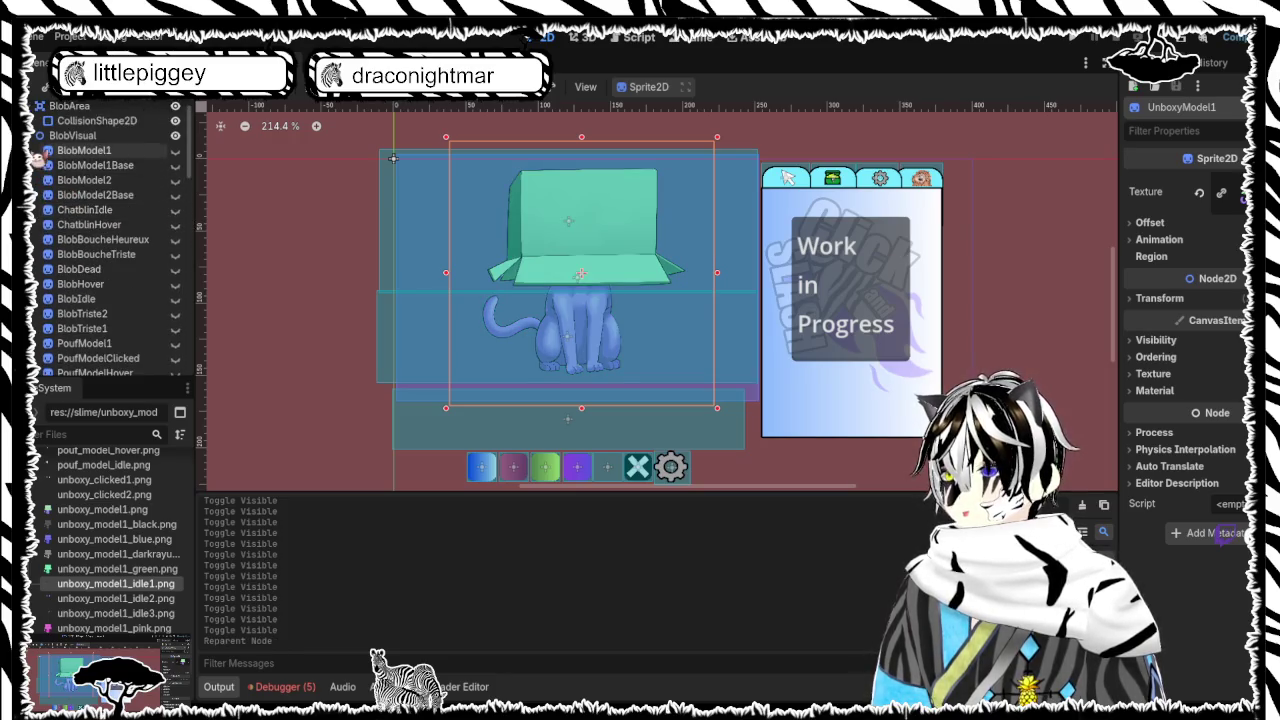
scroll(57, 187, "down", 6)
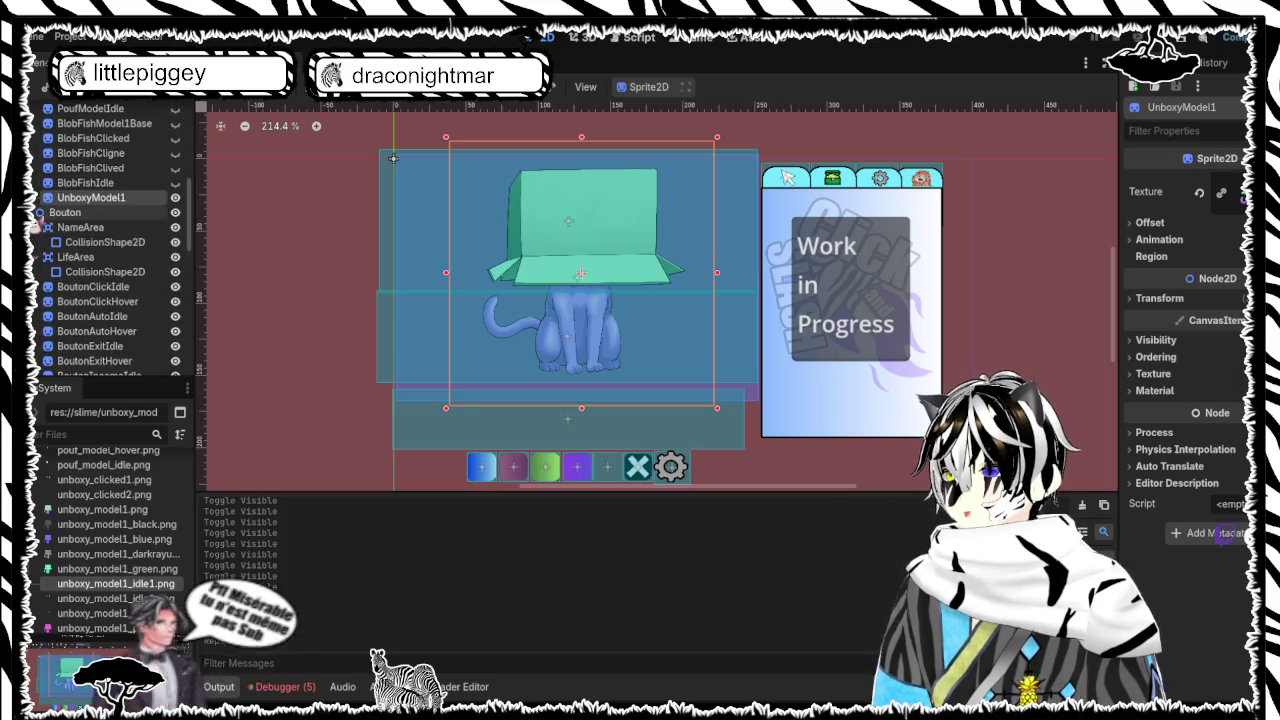
Reparent UnboxyIdle1–3 and UnboxyClicked1–2 together under UnboxyModel1
left_click(95, 333)
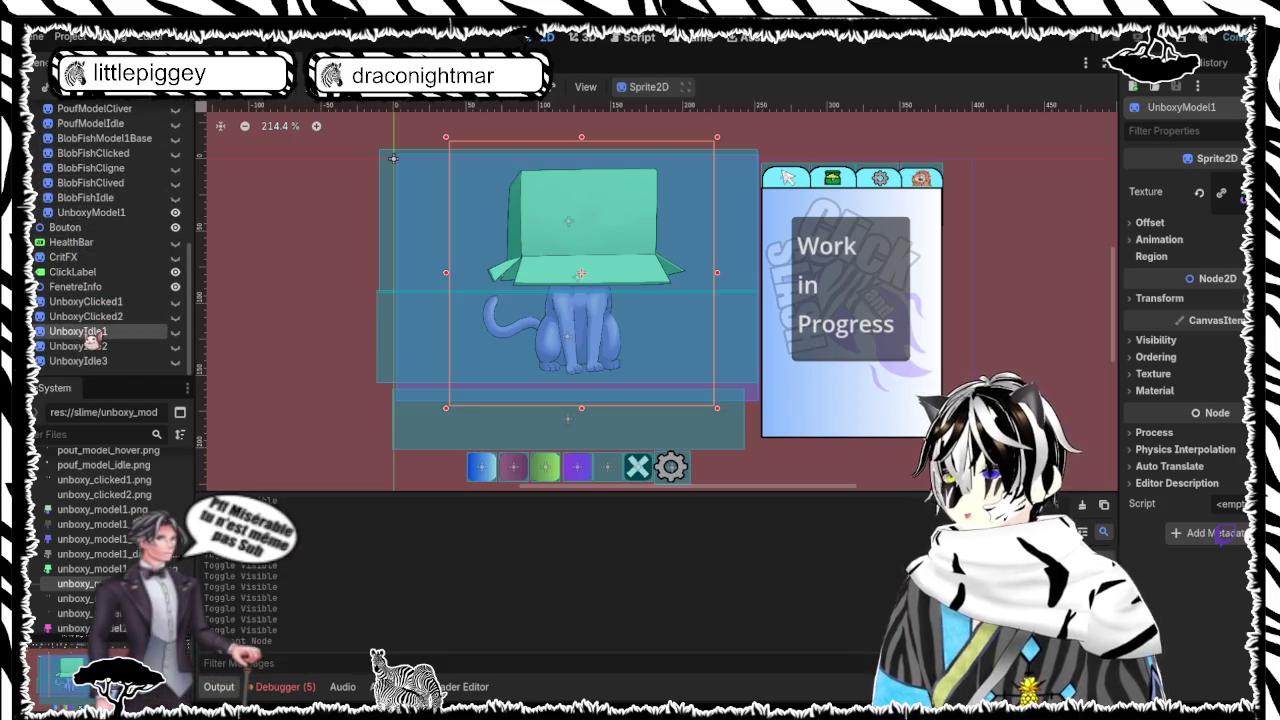
left_click(97, 316, "ctrl")
left_click(100, 301, "ctrl")
left_click(103, 346, "ctrl")
left_click(100, 361, "ctrl")
left_click_drag(112, 312, 112, 220)
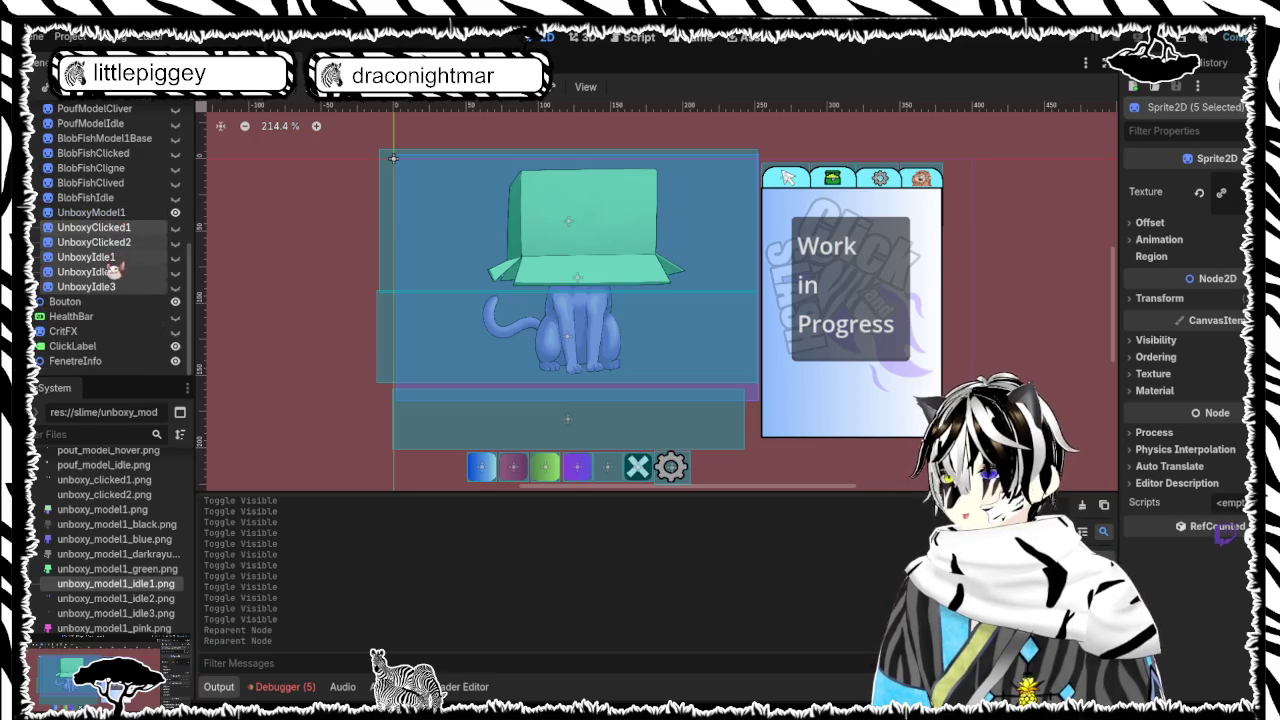
left_click(294, 300)
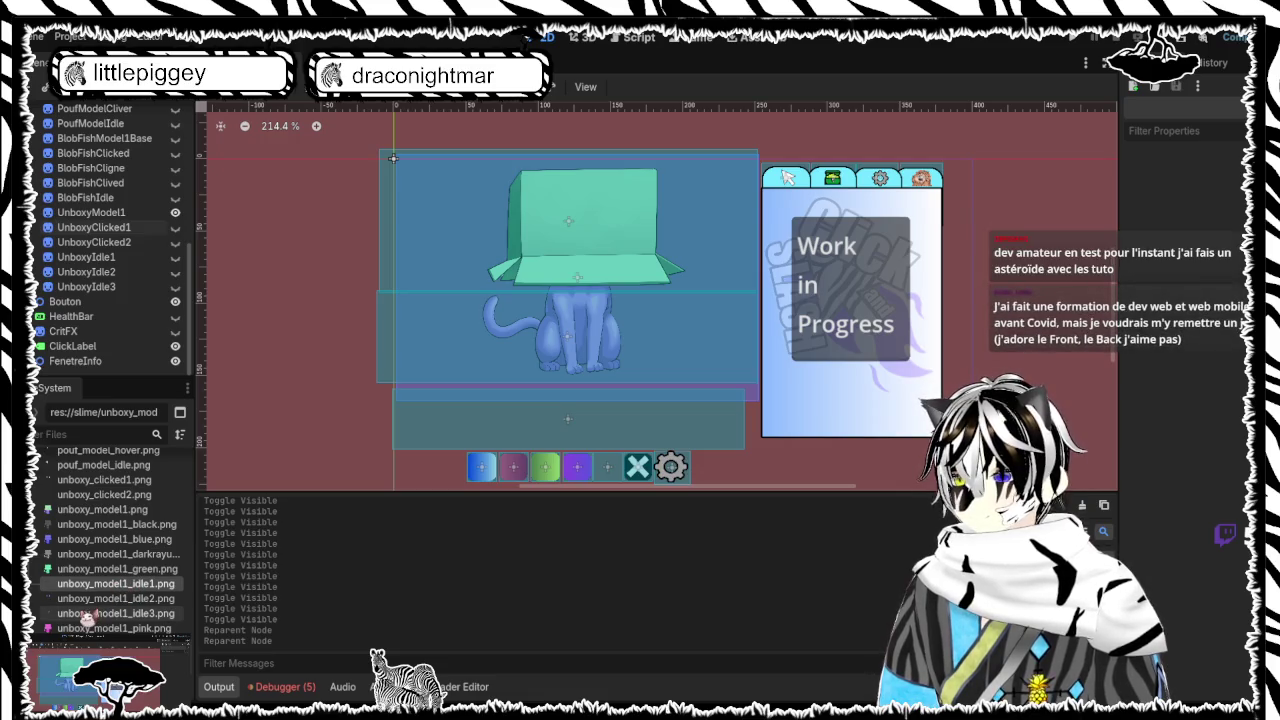
left_click_drag(88, 615, 549, 351)
scroll(601, 336, "down", 11)
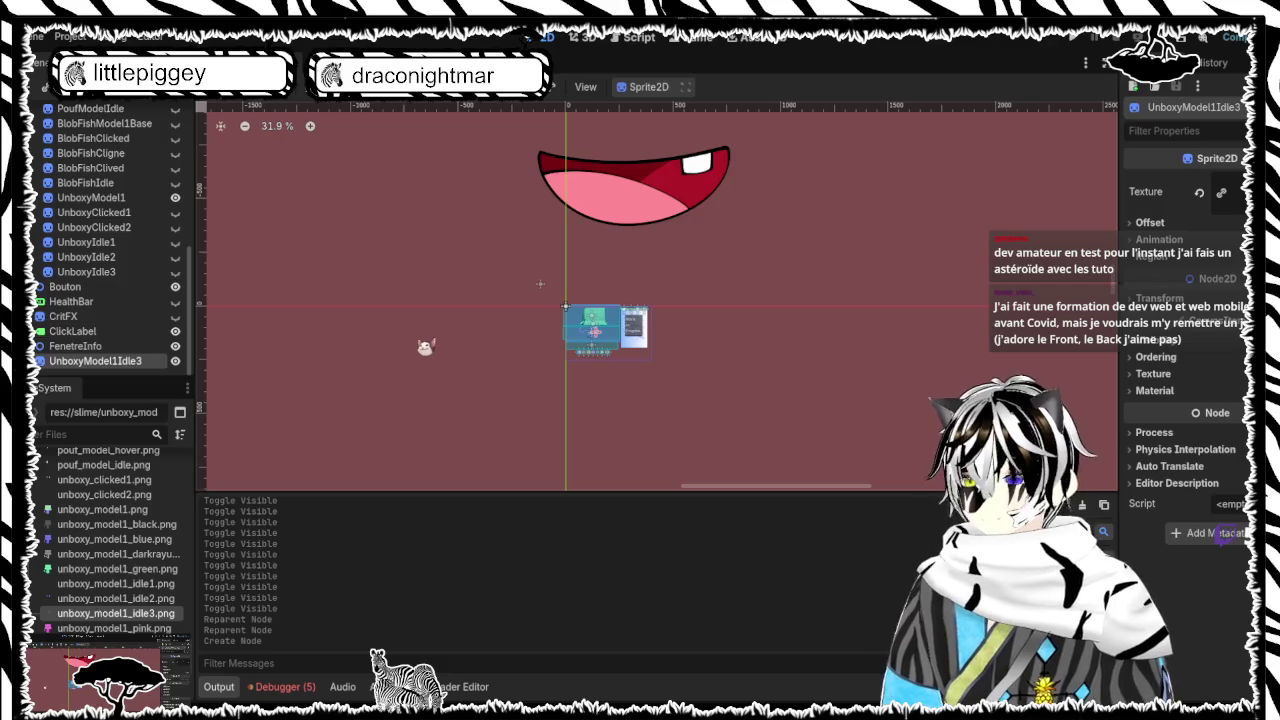
key("ctrl+z")
scroll(472, 365, "up", 2)
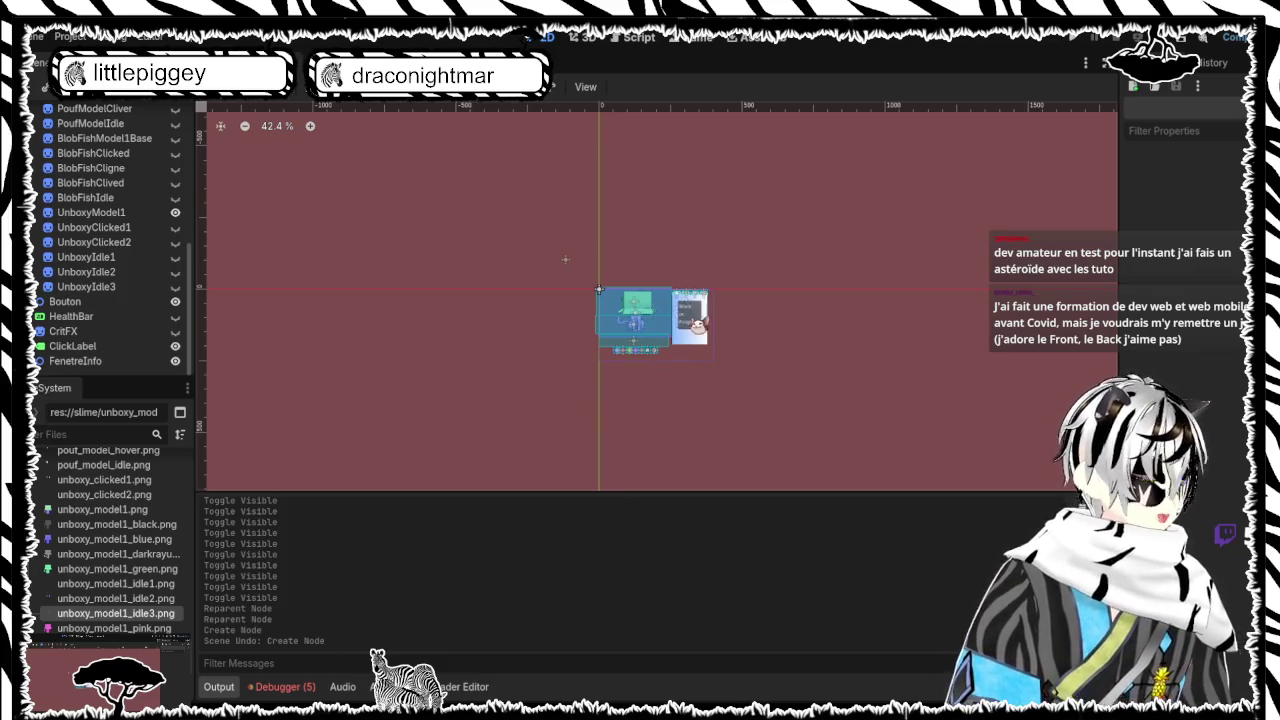
scroll(644, 310, "up", 8)
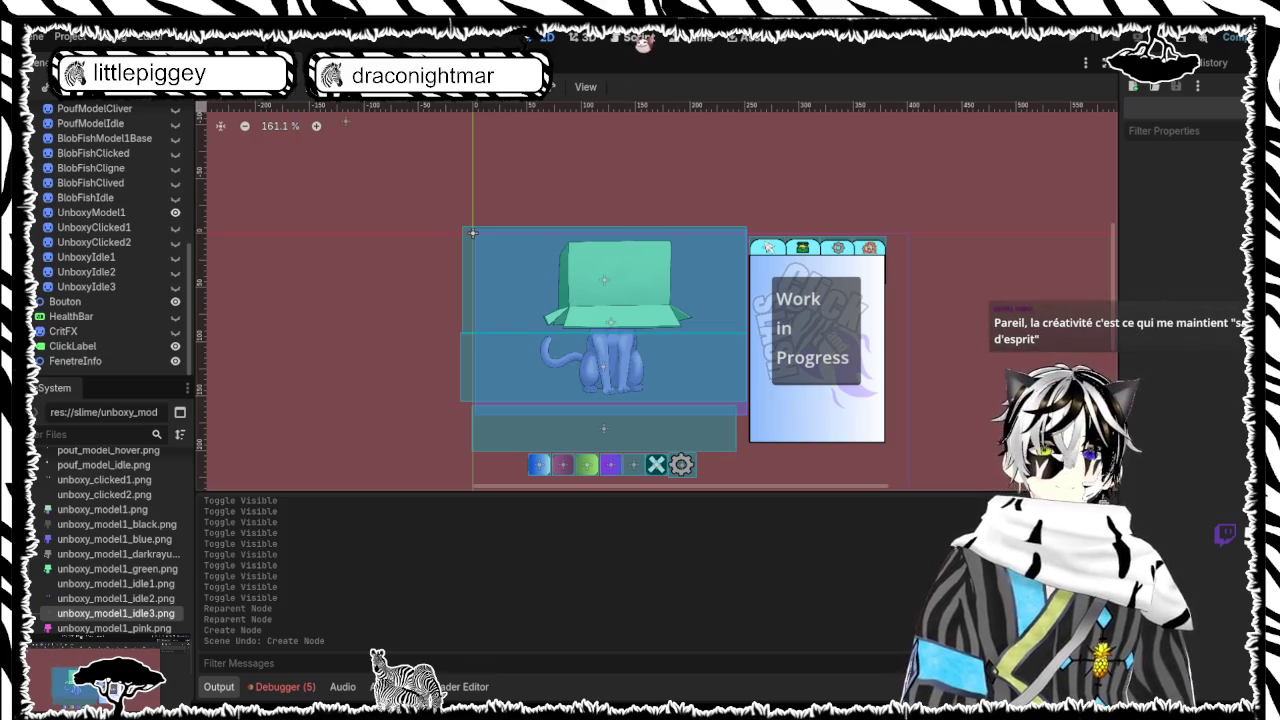
left_click(640, 38)
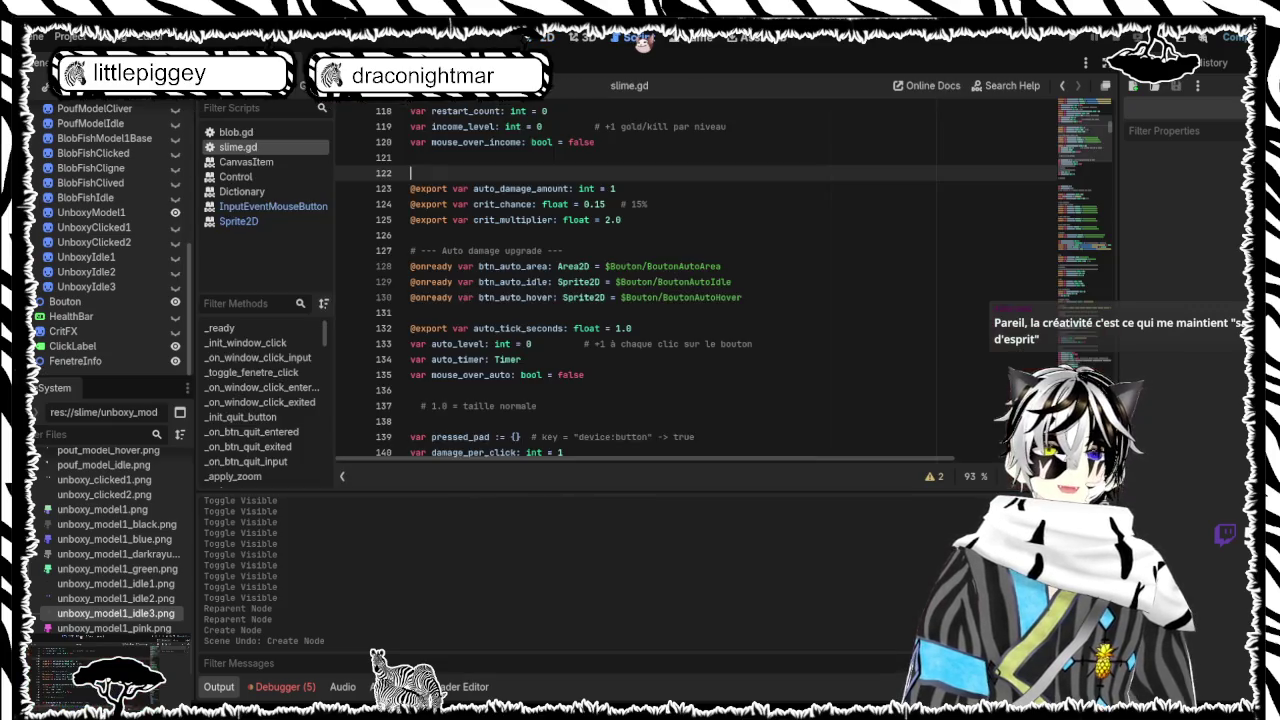
scroll(763, 289, "down", 10)
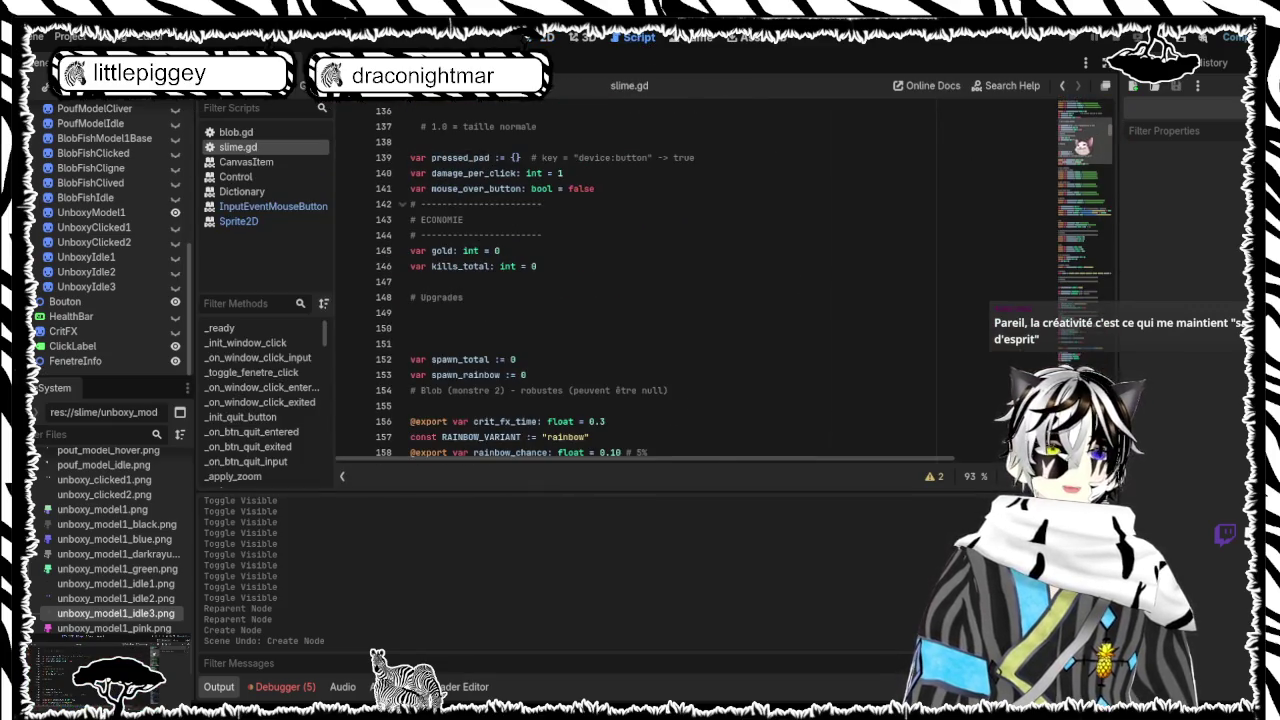
scroll(1072, 122, "down", 20)
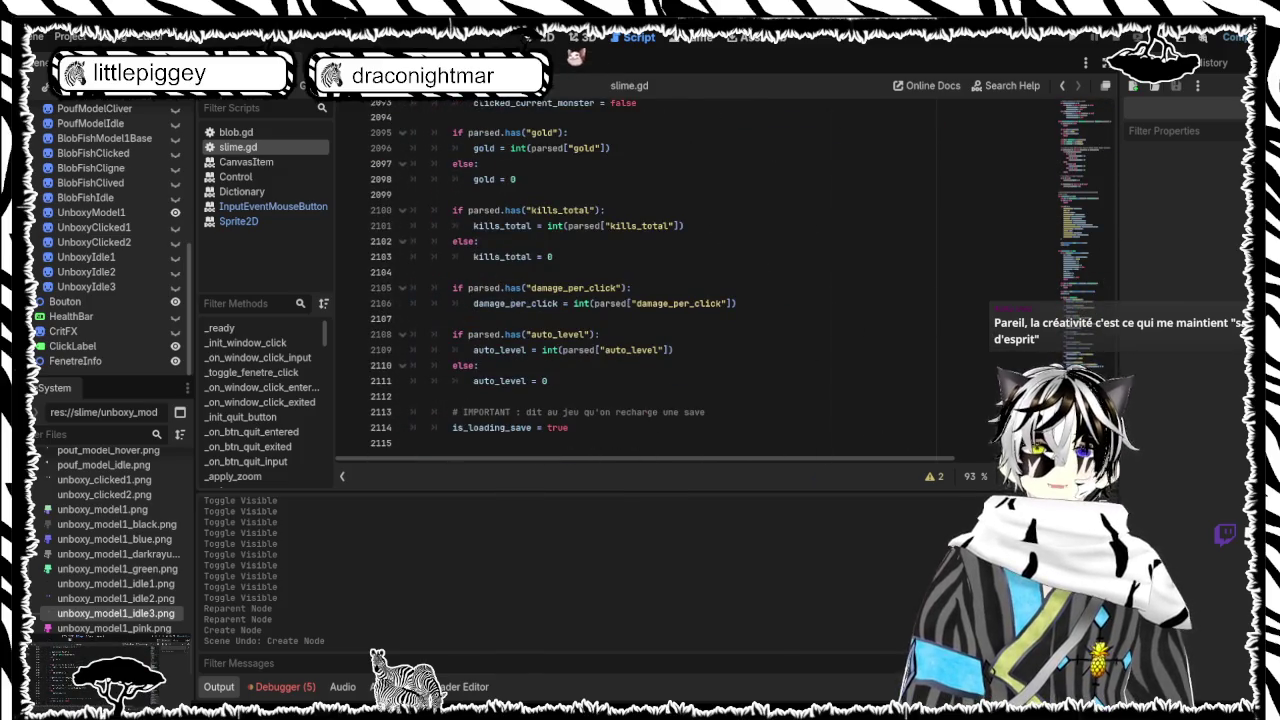
left_click(548, 38)
scroll(371, 420, "up", 2)
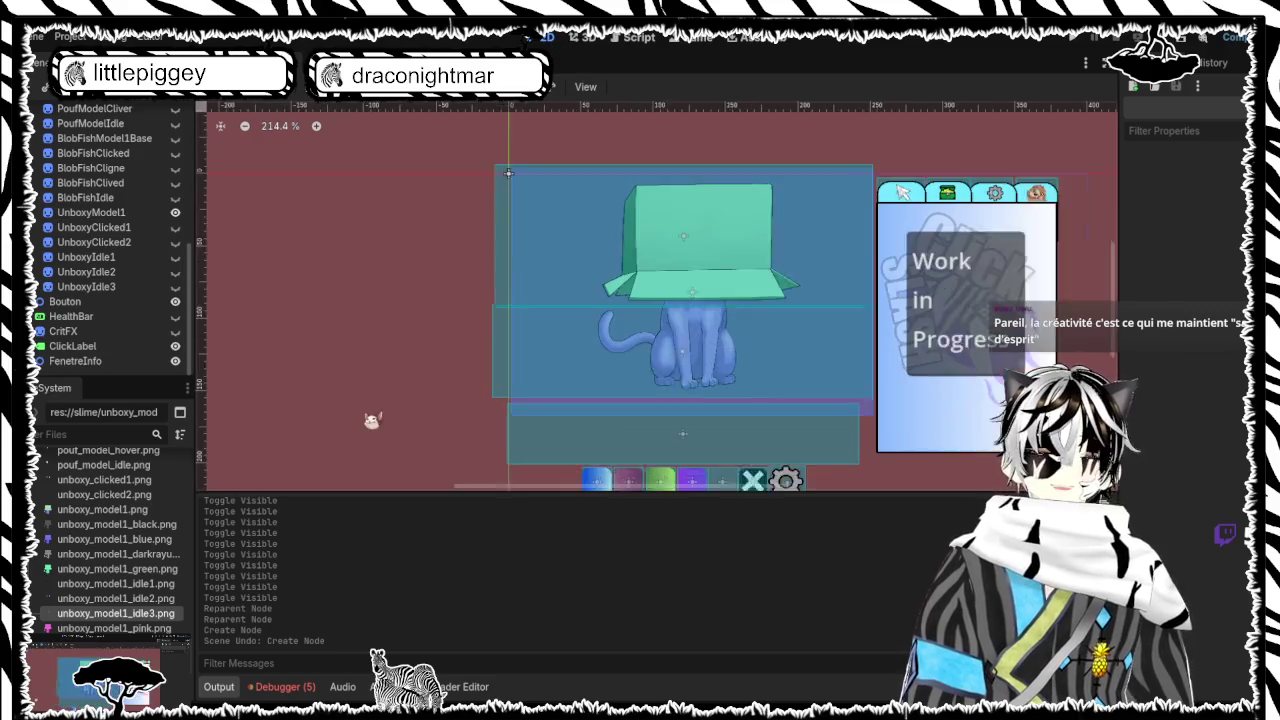
Hide UnboxyModel1, then briefly show and re-hide UnboxyClicked1 to preview the clicked eyes
scroll(608, 357, "down", 2)
scroll(608, 360, "up", 2)
scroll(690, 335, "up", 1)
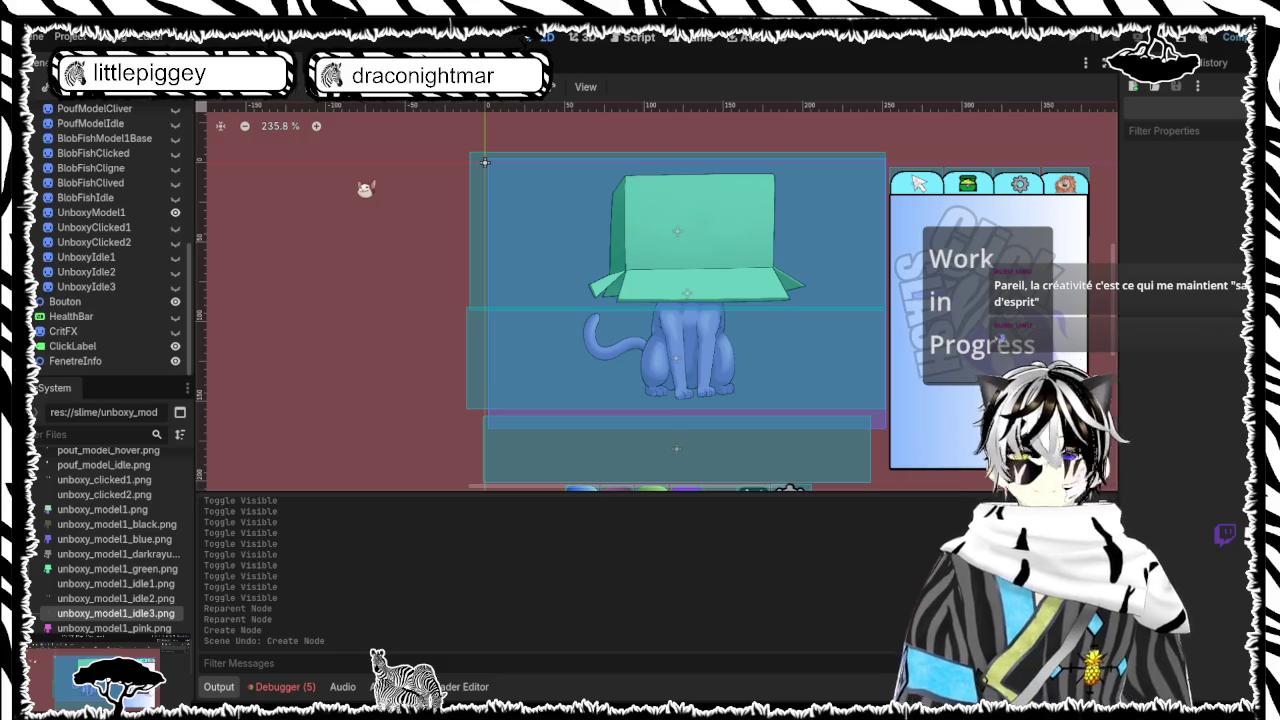
left_click(175, 213)
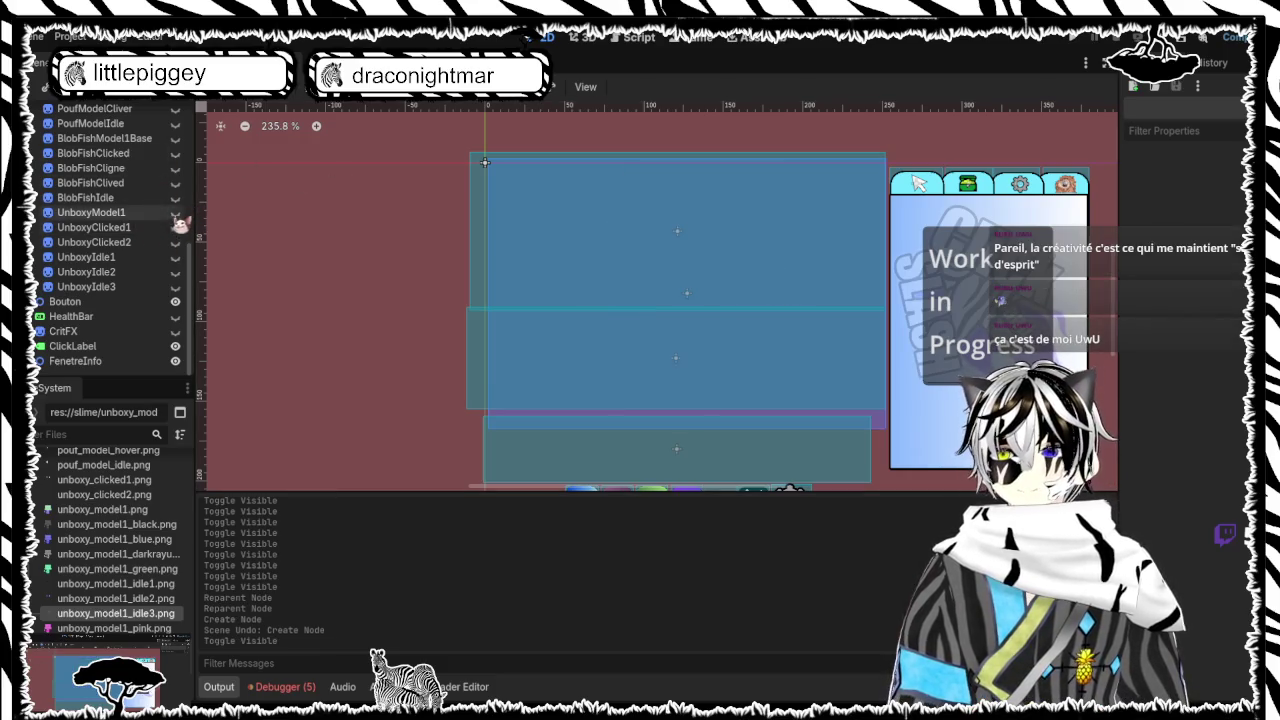
left_click(176, 228)
left_click(176, 228)
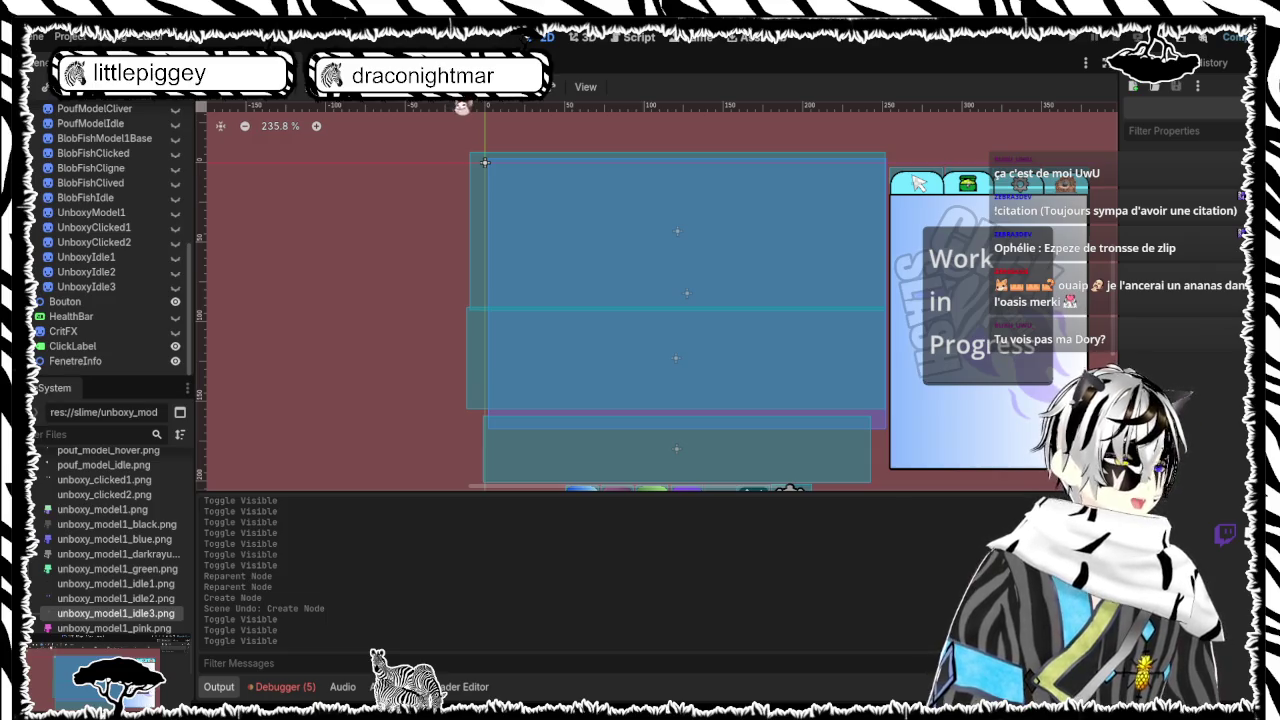
scroll(455, 132, "down", 1)
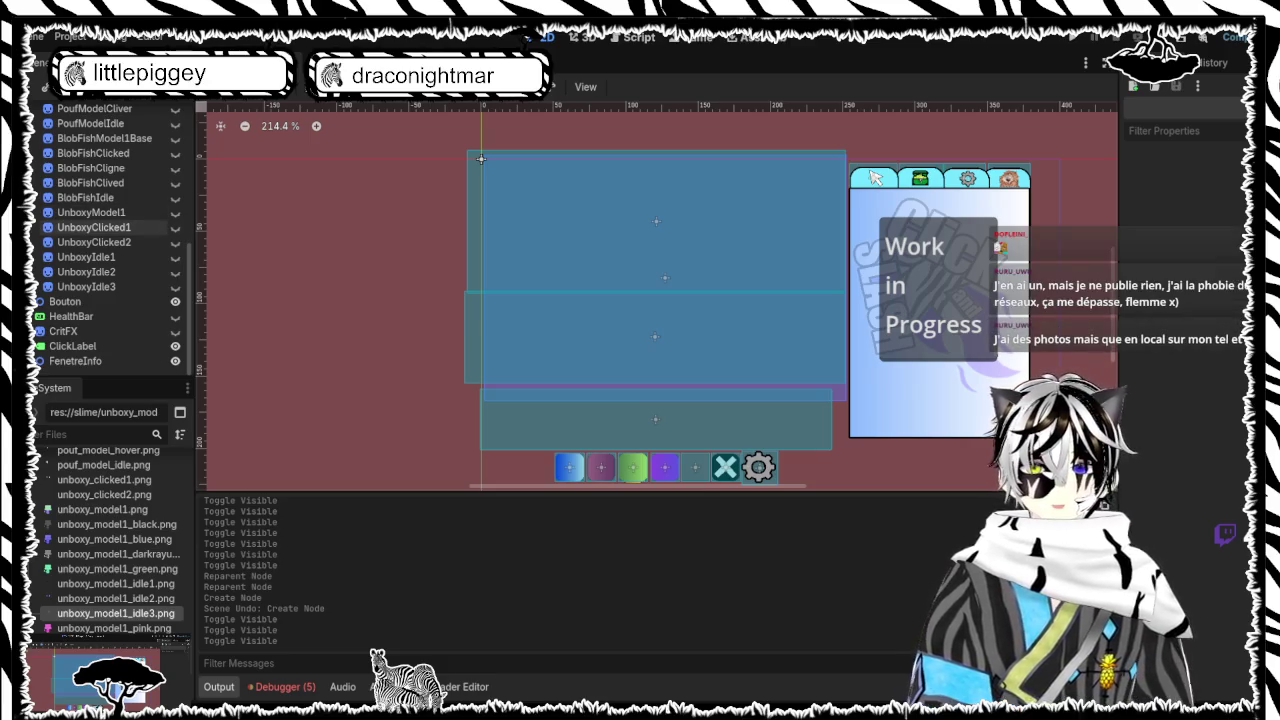
Drag the idle2 face image from the FileSystem into the scene
scroll(100, 235, "up", 3)
scroll(100, 240, "down", 3)
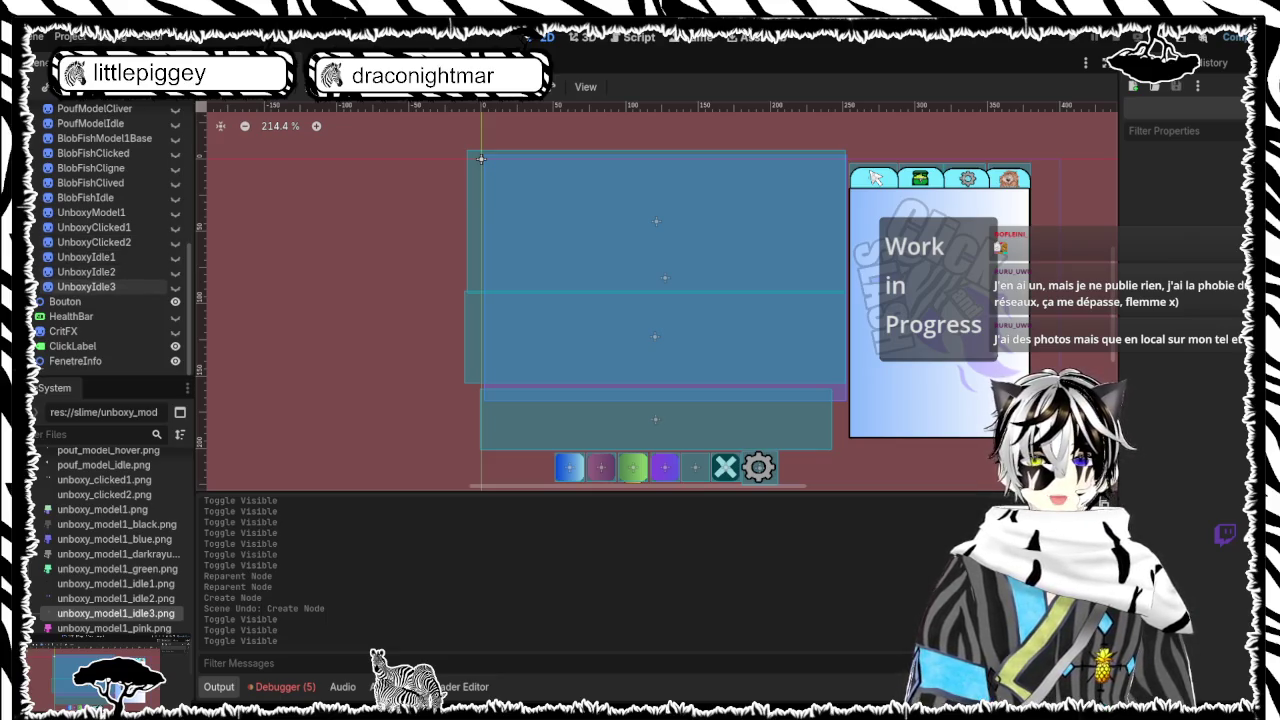
scroll(100, 300, "up", 3)
scroll(100, 240, "down", 3)
scroll(100, 240, "up", 5)
scroll(100, 240, "down", 5)
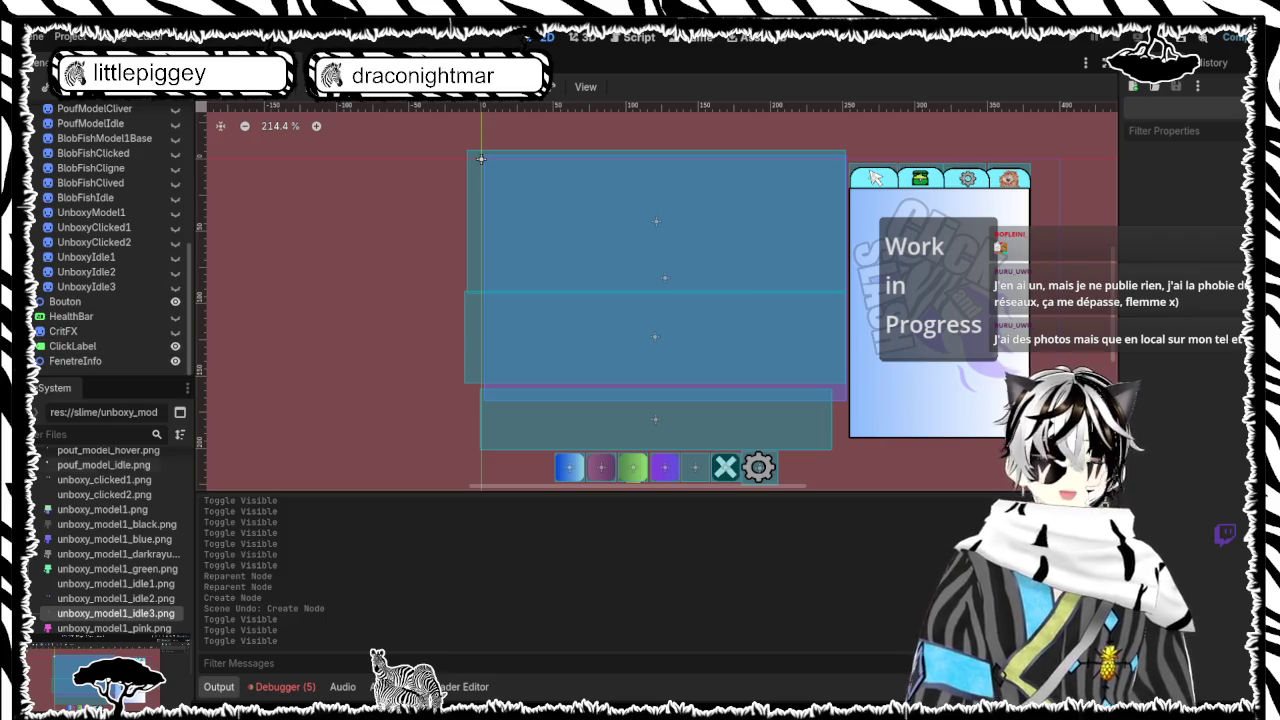
scroll(110, 580, "down", 2)
mouse_move(115, 538)
left_mouse_down()
mouse_move(546, 146)
mouse_move(573, 498)
left_mouse_up()
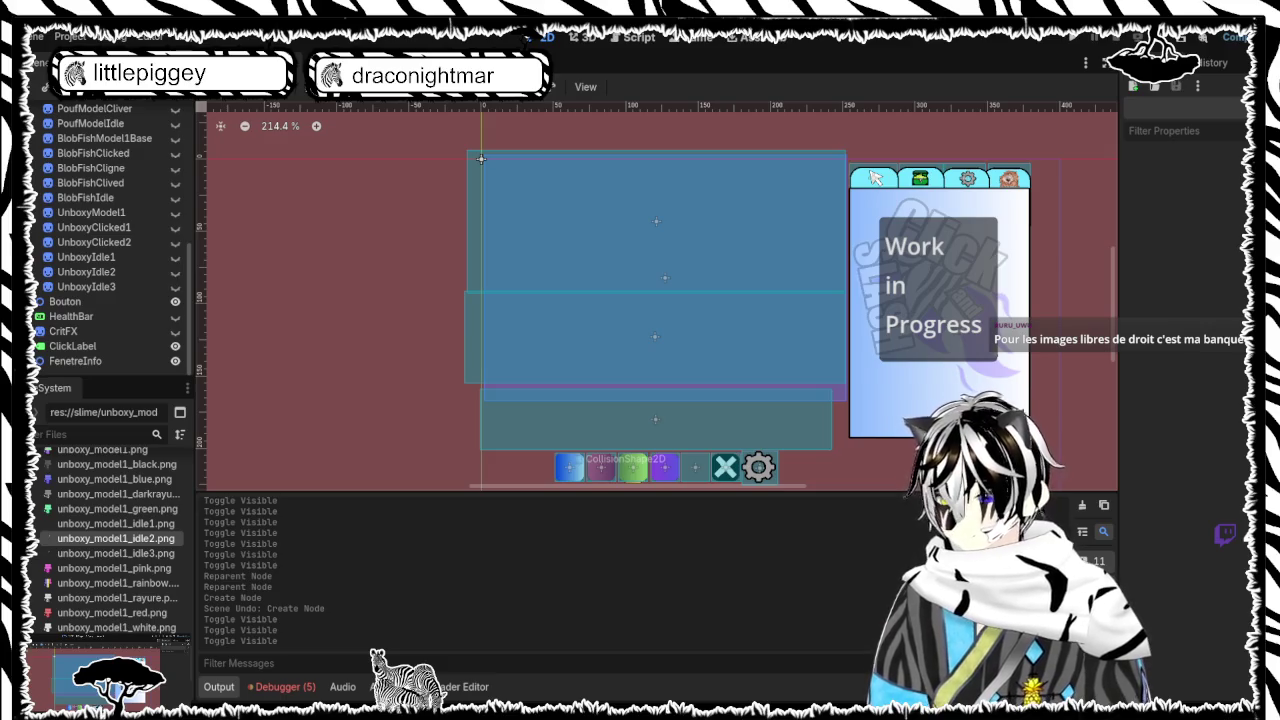
Preview UnboxyIdle1 and UnboxyIdle2 on the canvas, leaving both hidden afterwards
left_click(176, 257)
left_click(176, 257)
left_click(177, 272)
left_click(177, 272)
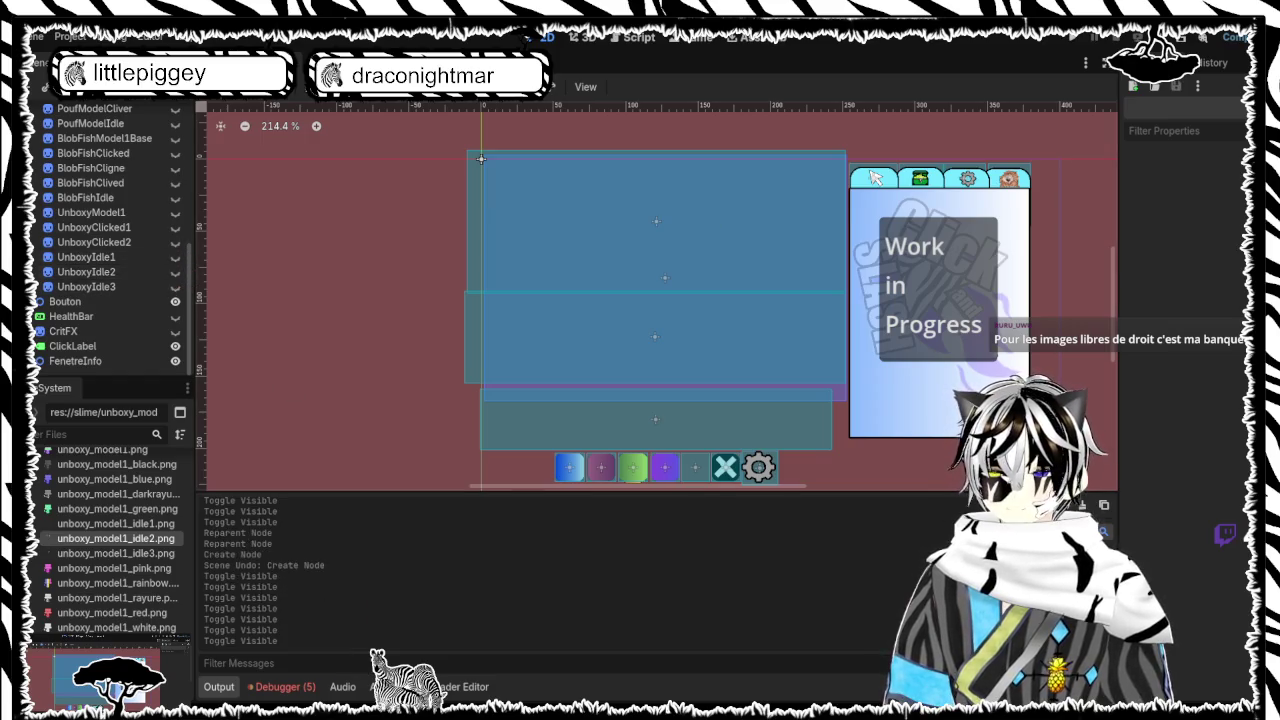
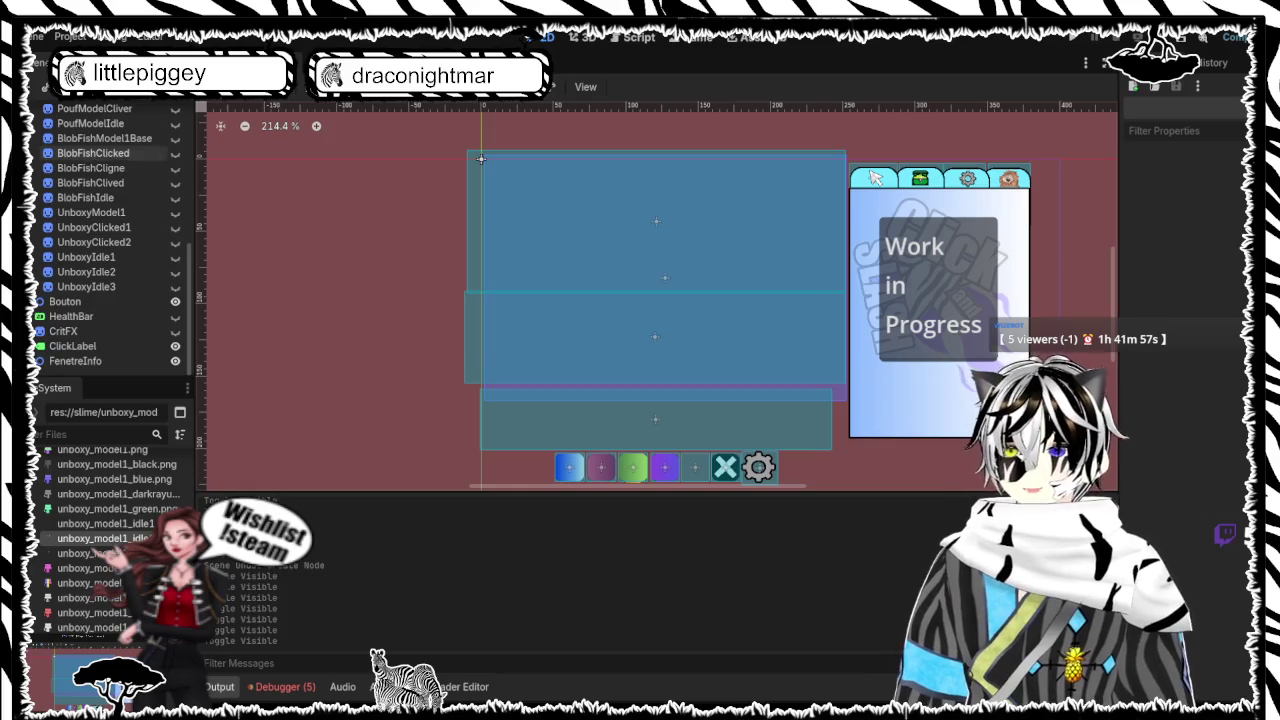
Show the UnboxyIdle1 eyes sprite in the Scene dock, then hide it again
left_click(176, 258)
left_click(176, 258)
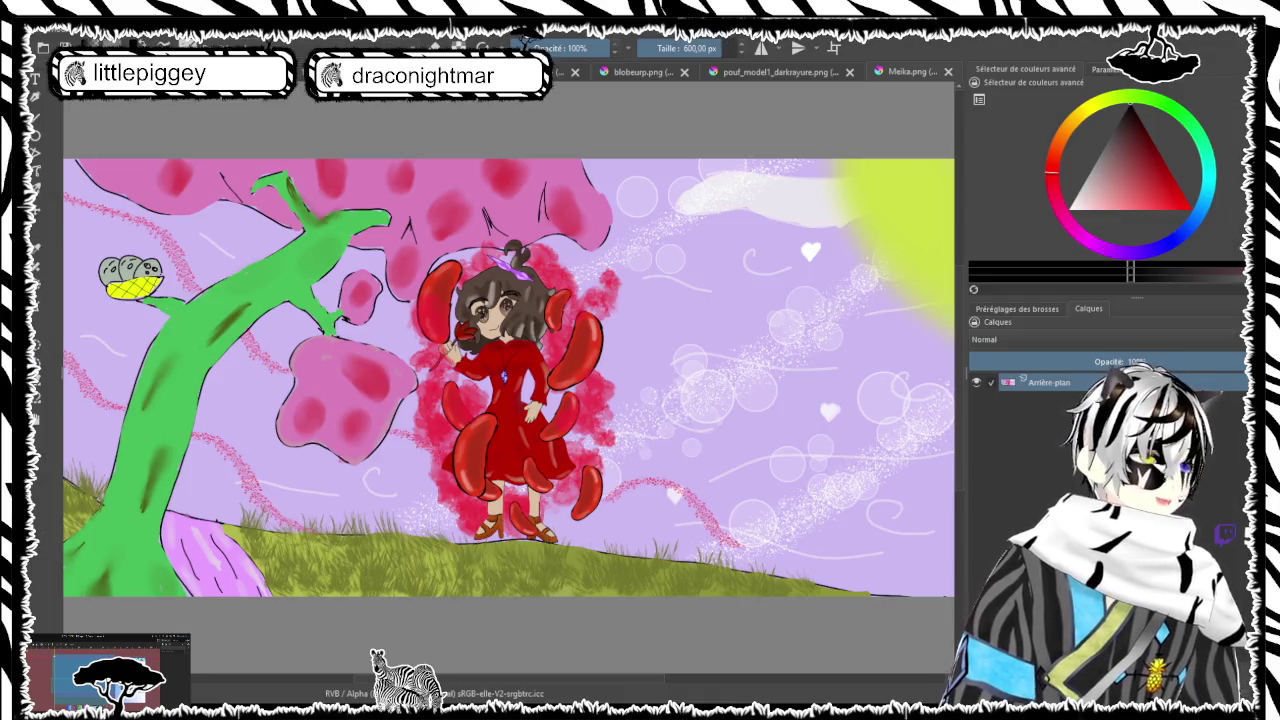
Zoom the canvas in and out, ending close on the girl in the red dress
scroll(520, 340, "up", 3)
scroll(520, 340, "down", 4)
scroll(520, 340, "up", 3)
scroll(520, 340, "down", 5)
scroll(520, 340, "up", 4)
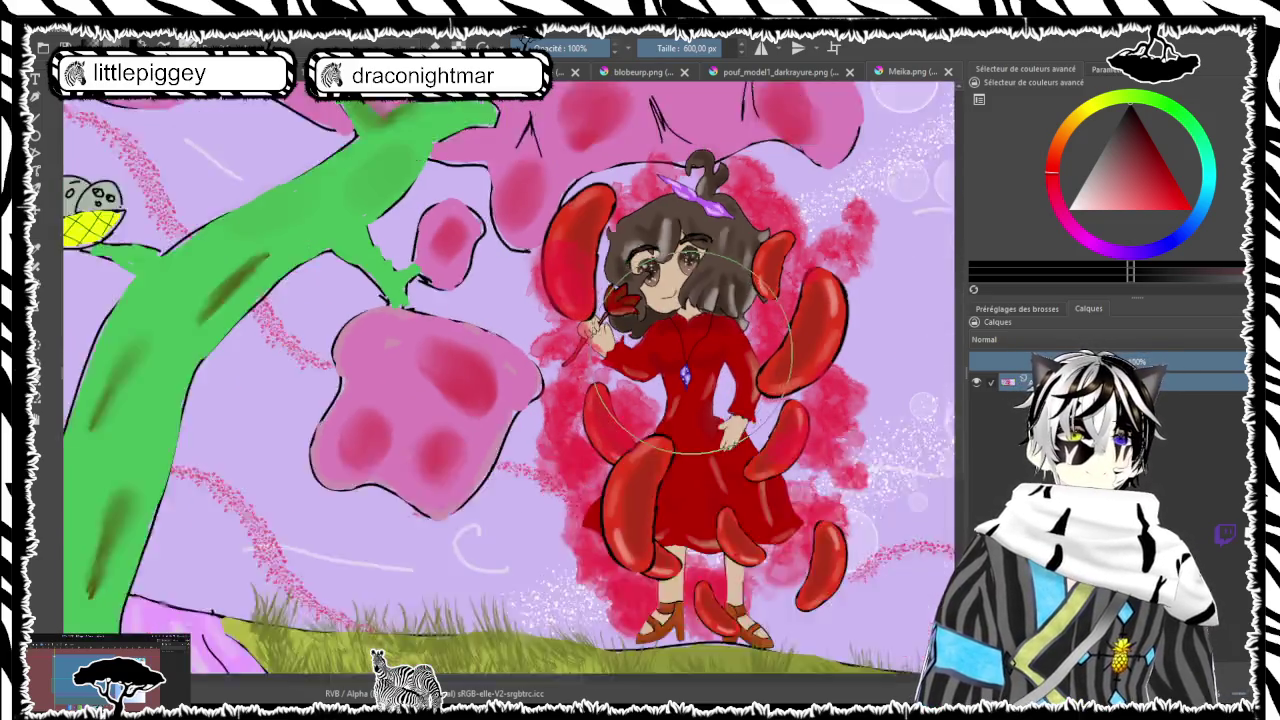
scroll(800, 340, "down", 1)
scroll(810, 345, "down", 2)
scroll(810, 345, "up", 4)
scroll(700, 345, "down", 3)
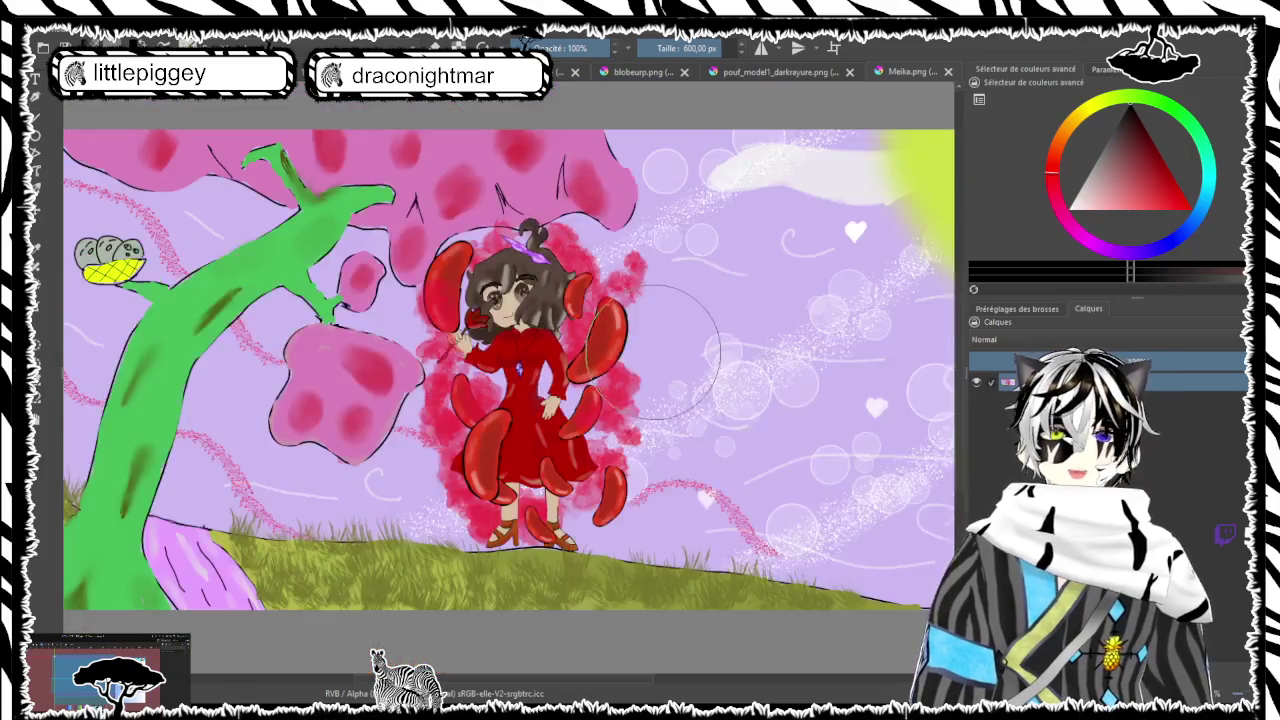
scroll(610, 350, "up", 3)
scroll(612, 350, "down", 4)
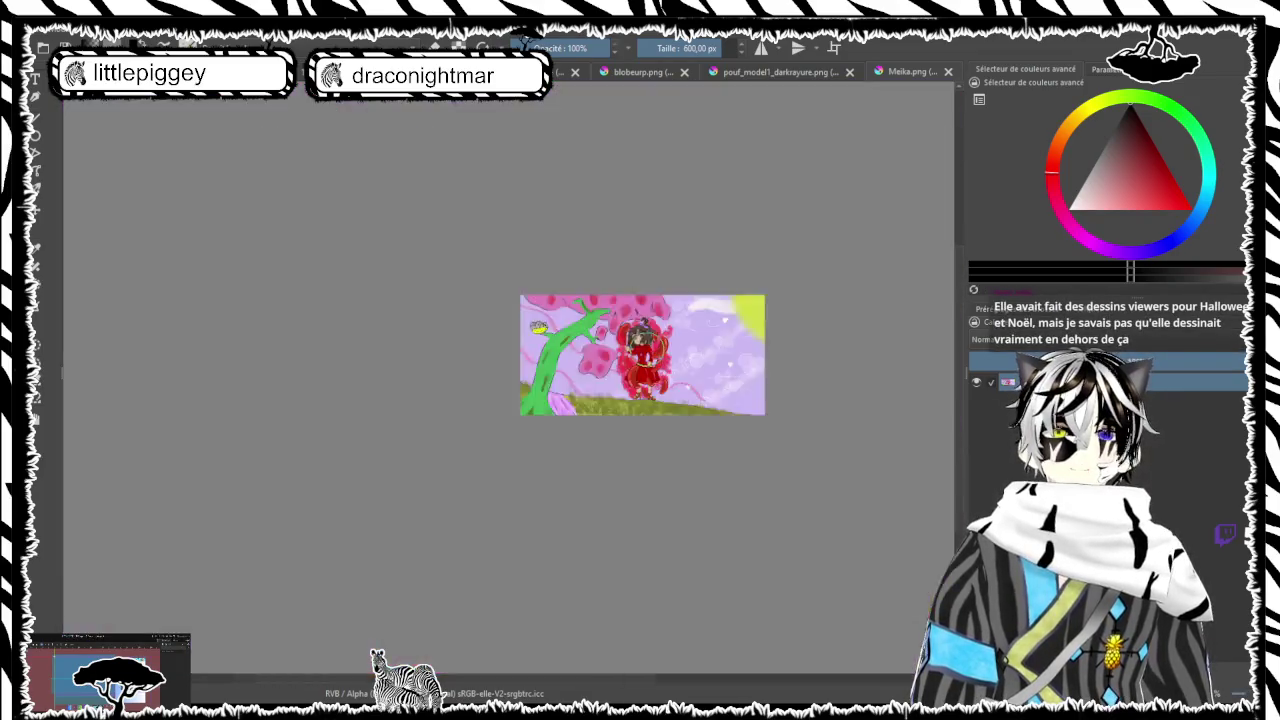
scroll(645, 352, "up", 4)
scroll(645, 352, "down", 2)
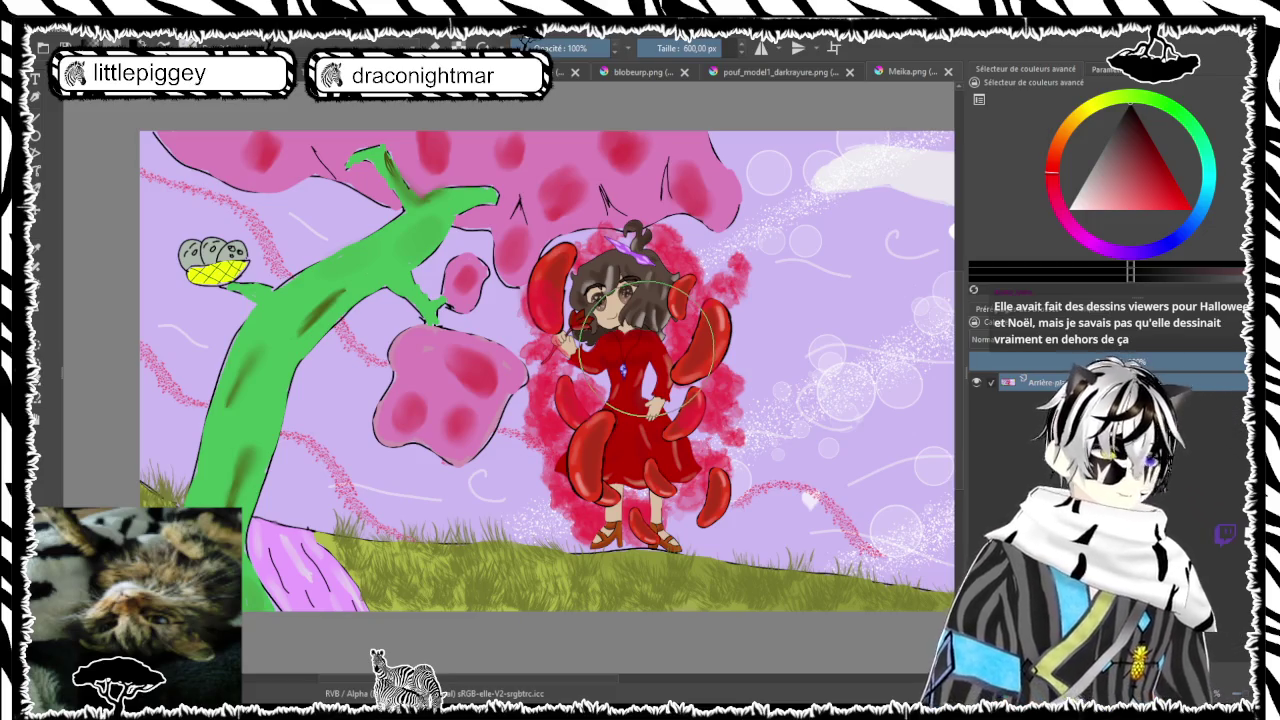
scroll(645, 352, "down", 3)
scroll(711, 340, "up", 4)
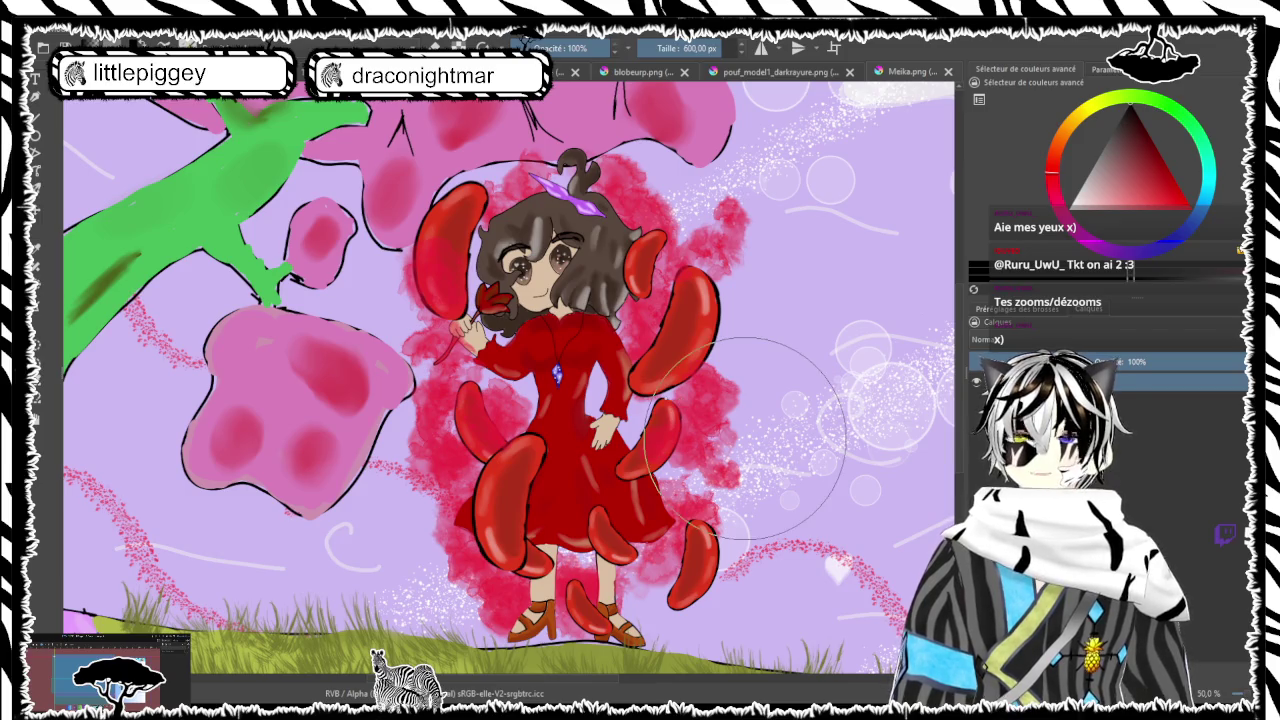
Switch to fischl dessin.png and zoom in on Fischl's dress
key("ctrl+Tab")
scroll(795, 295, "up", 5)
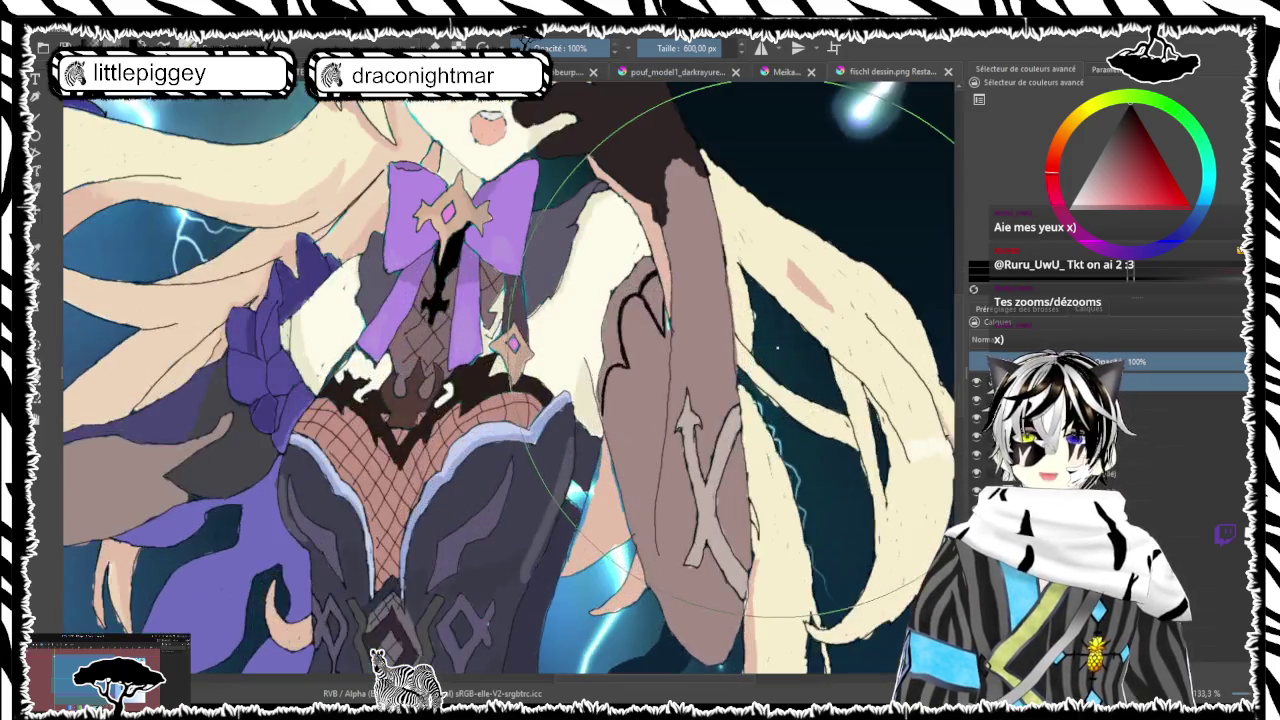
scroll(795, 295, "down", 5)
scroll(685, 275, "up", 6)
scroll(685, 275, "down", 2)
scroll(685, 270, "down", 3)
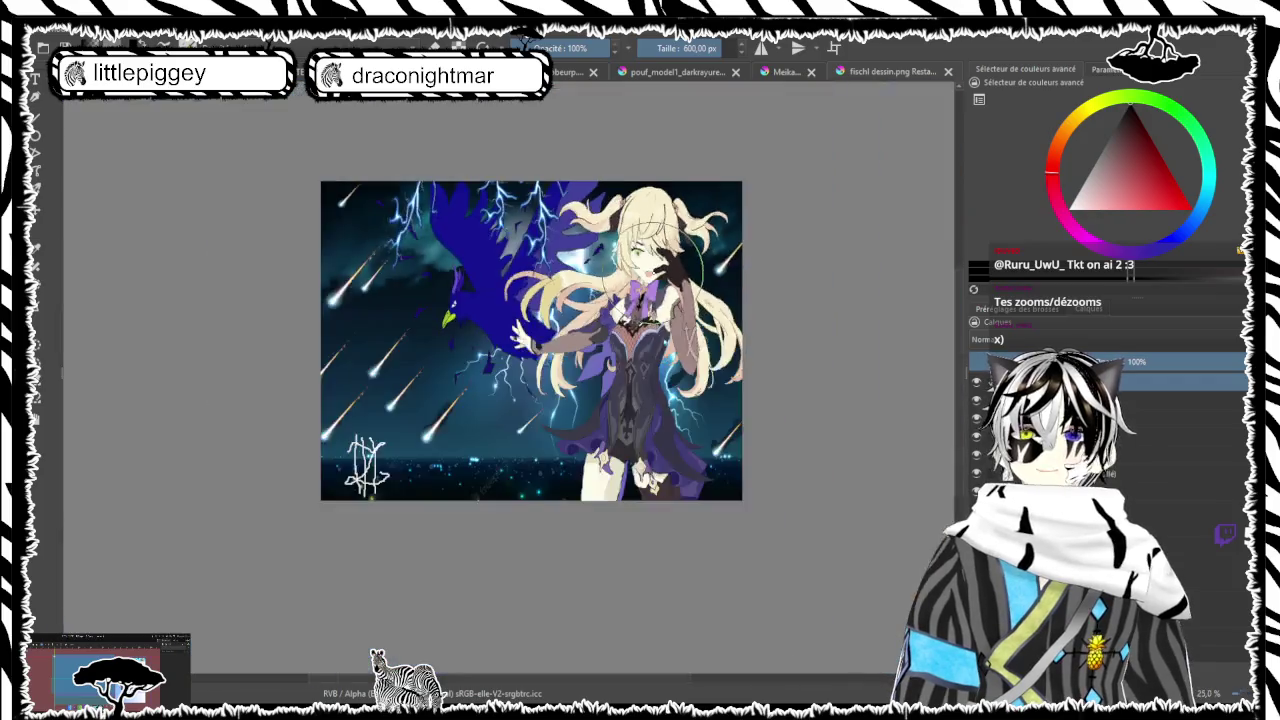
scroll(685, 270, "up", 3)
scroll(643, 238, "up", 3)
scroll(643, 238, "down", 3)
scroll(643, 238, "down", 3)
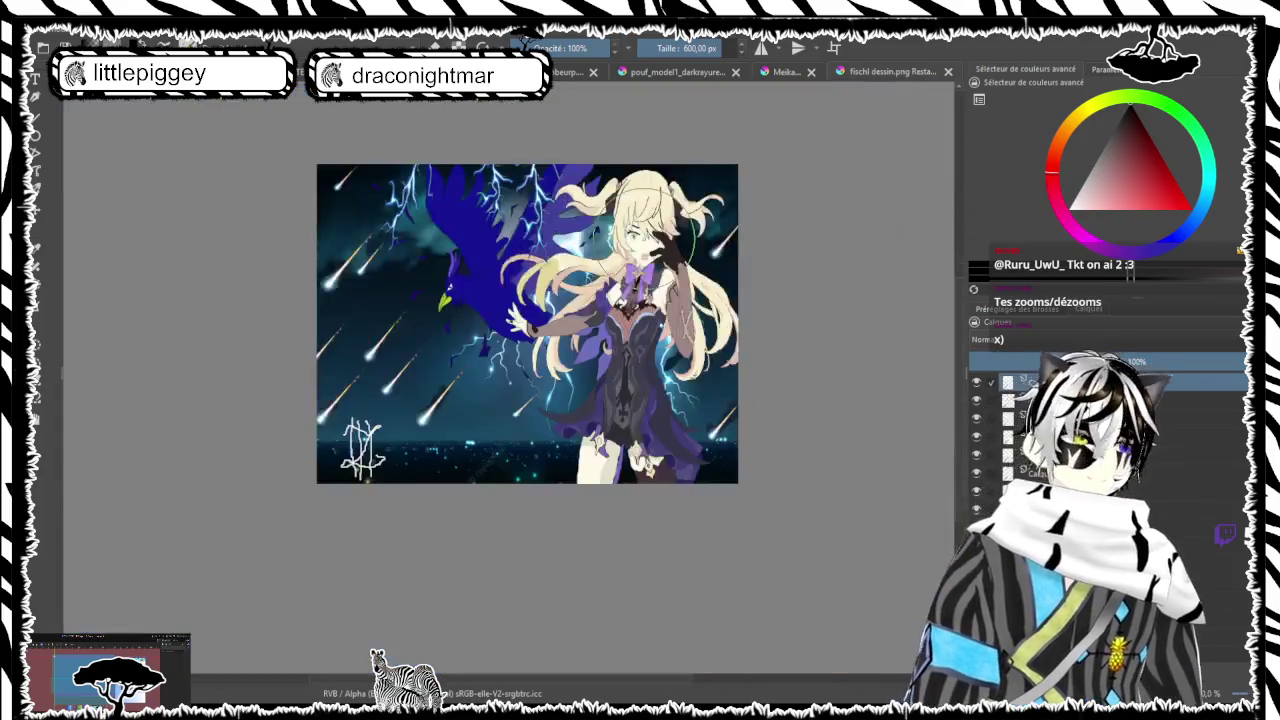
scroll(643, 238, "up", 6)
scroll(643, 238, "down", 3)
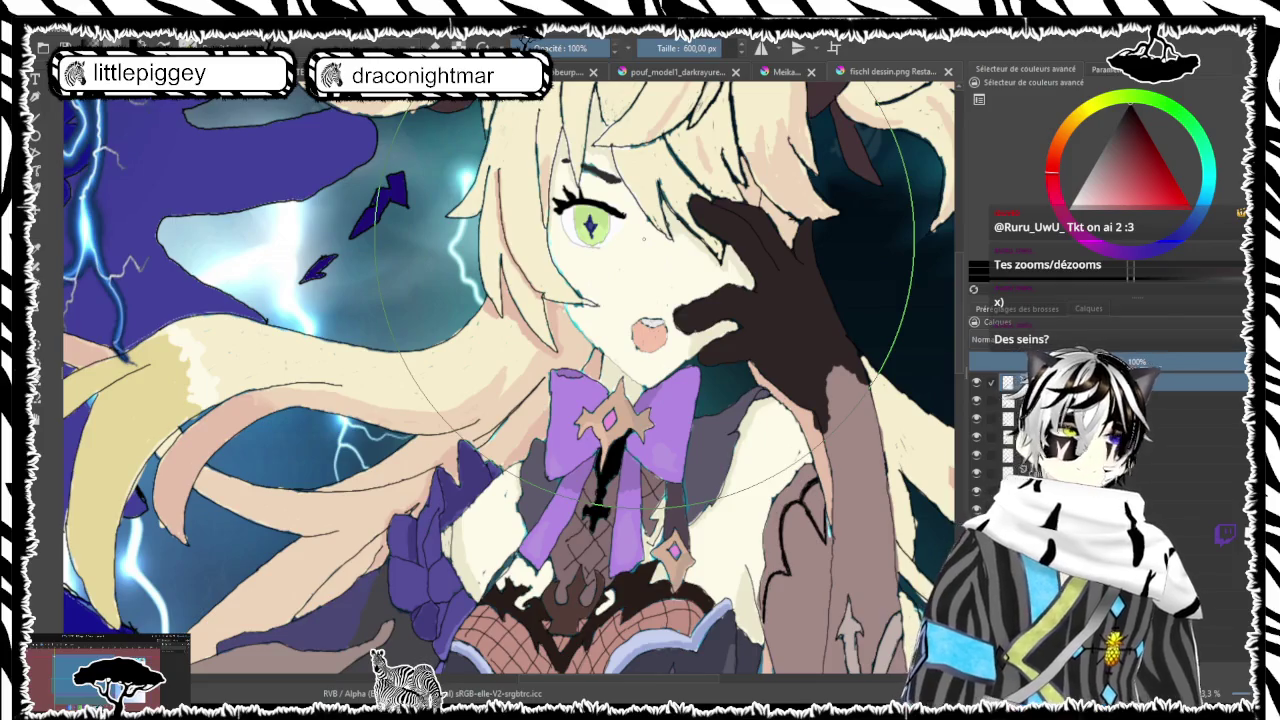
scroll(643, 238, "down", 1)
scroll(643, 238, "down", 3)
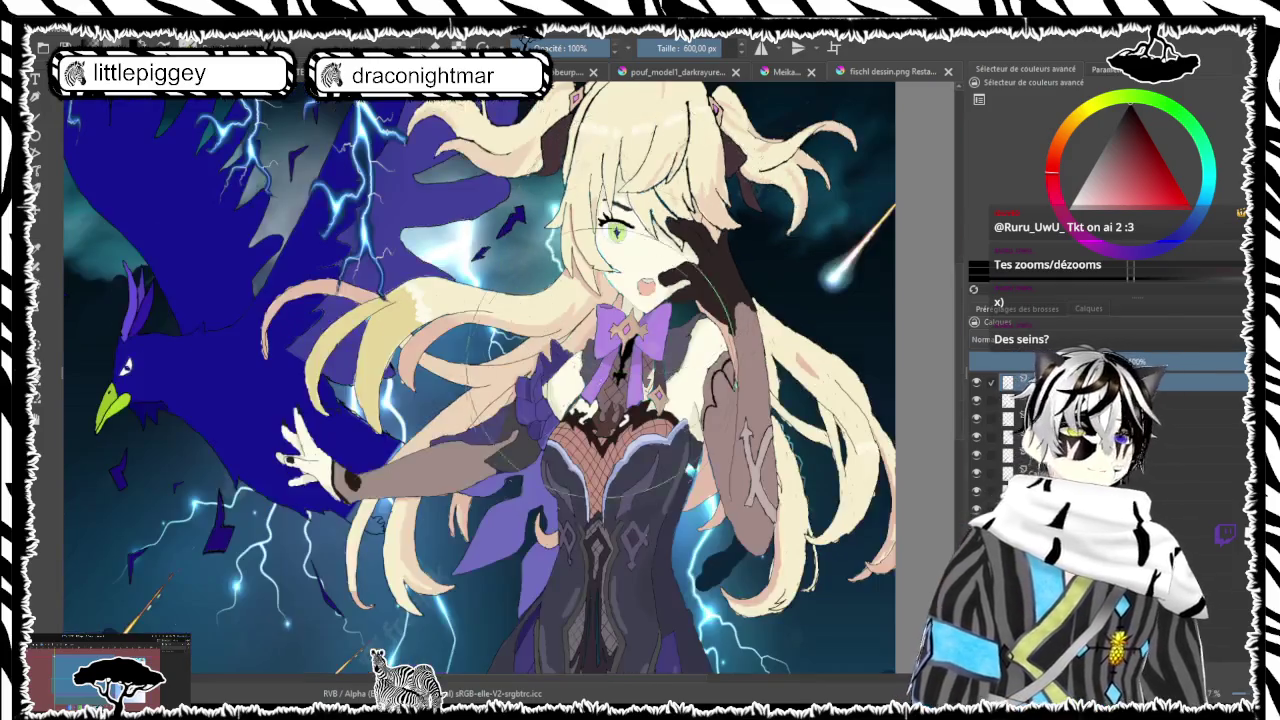
scroll(386, 408, "up", 6)
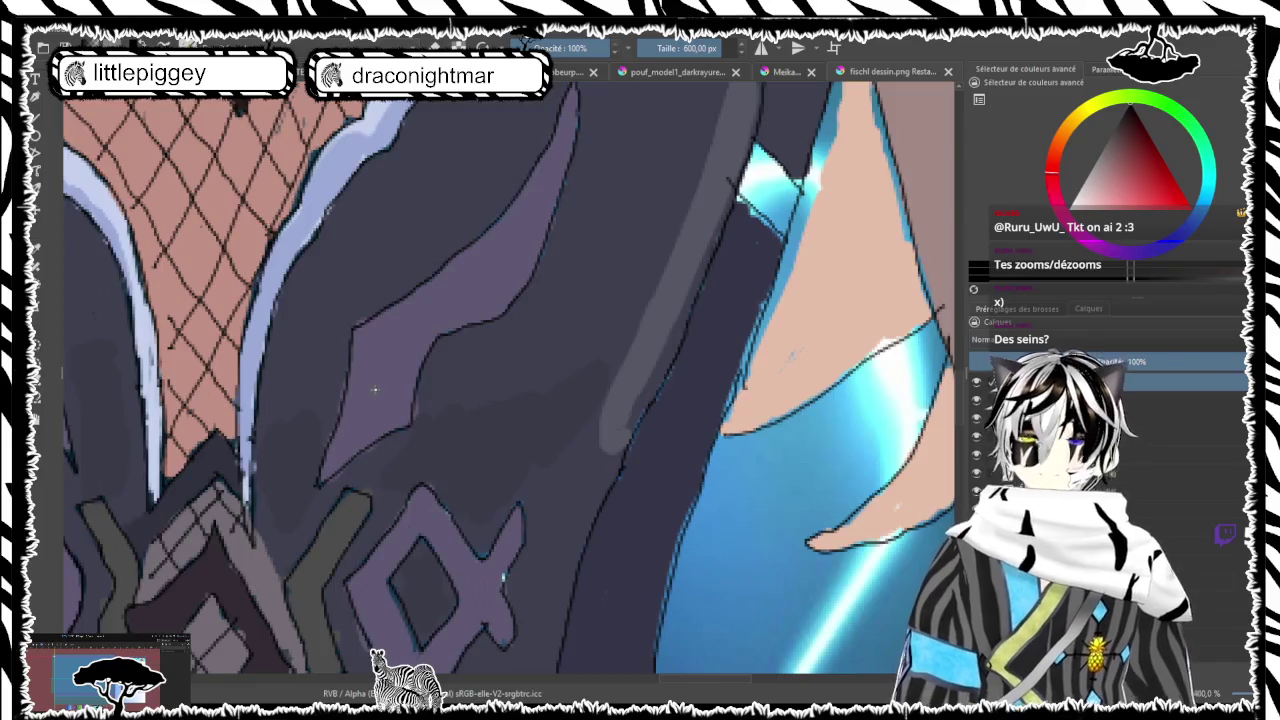
scroll(375, 390, "down", 3)
scroll(376, 262, "up", 5)
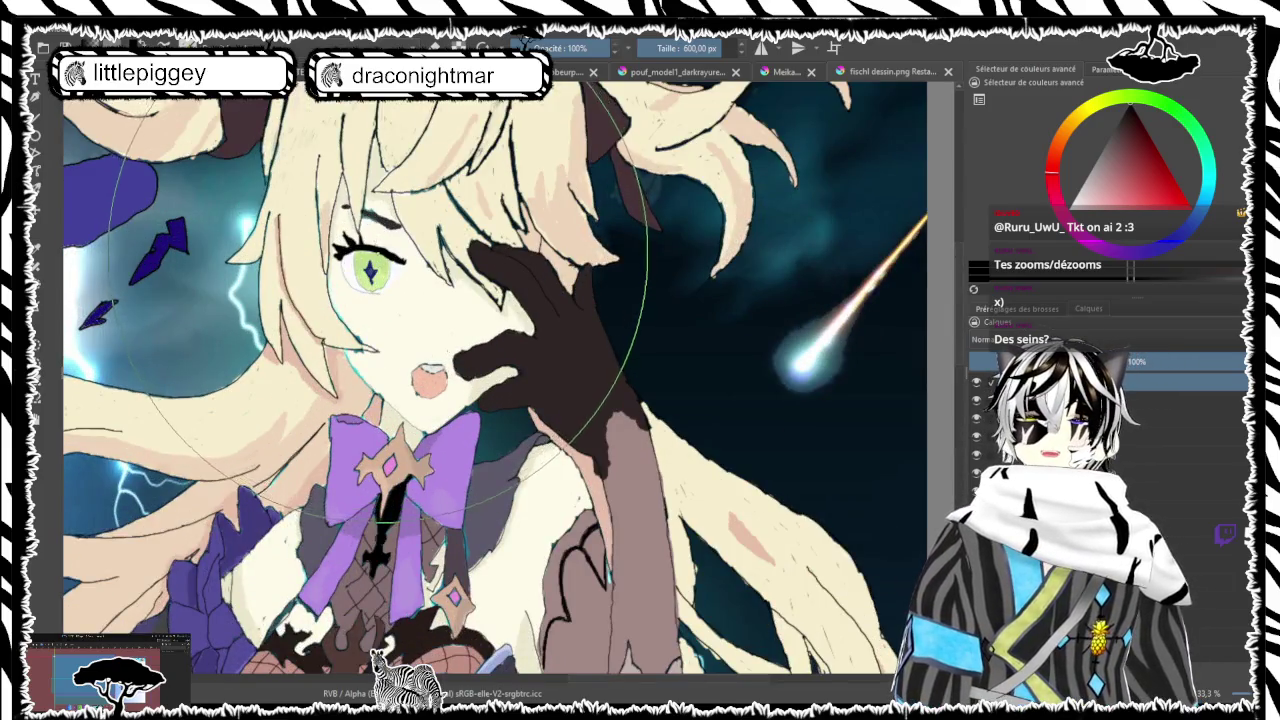
scroll(378, 290, "up", 3)
scroll(378, 285, "down", 3)
scroll(376, 275, "up", 3)
scroll(375, 265, "down", 4)
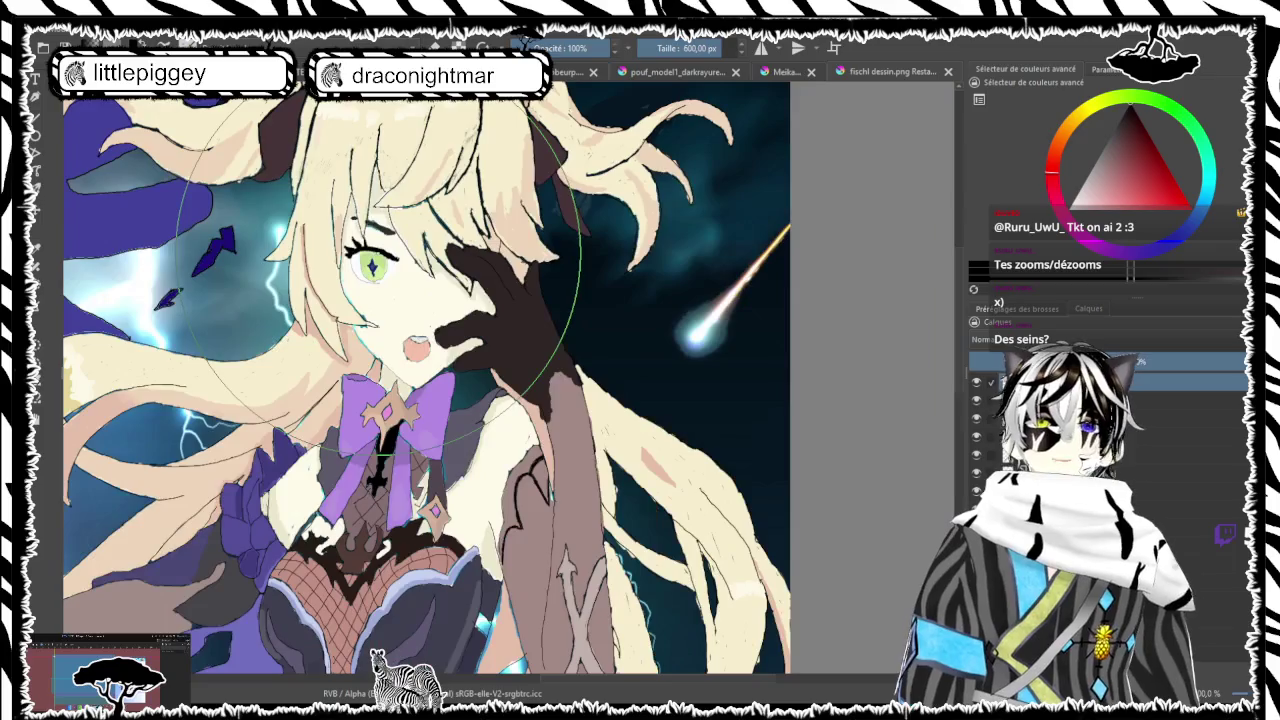
scroll(374, 264, "up", 1)
scroll(374, 262, "down", 4)
scroll(375, 258, "up", 6)
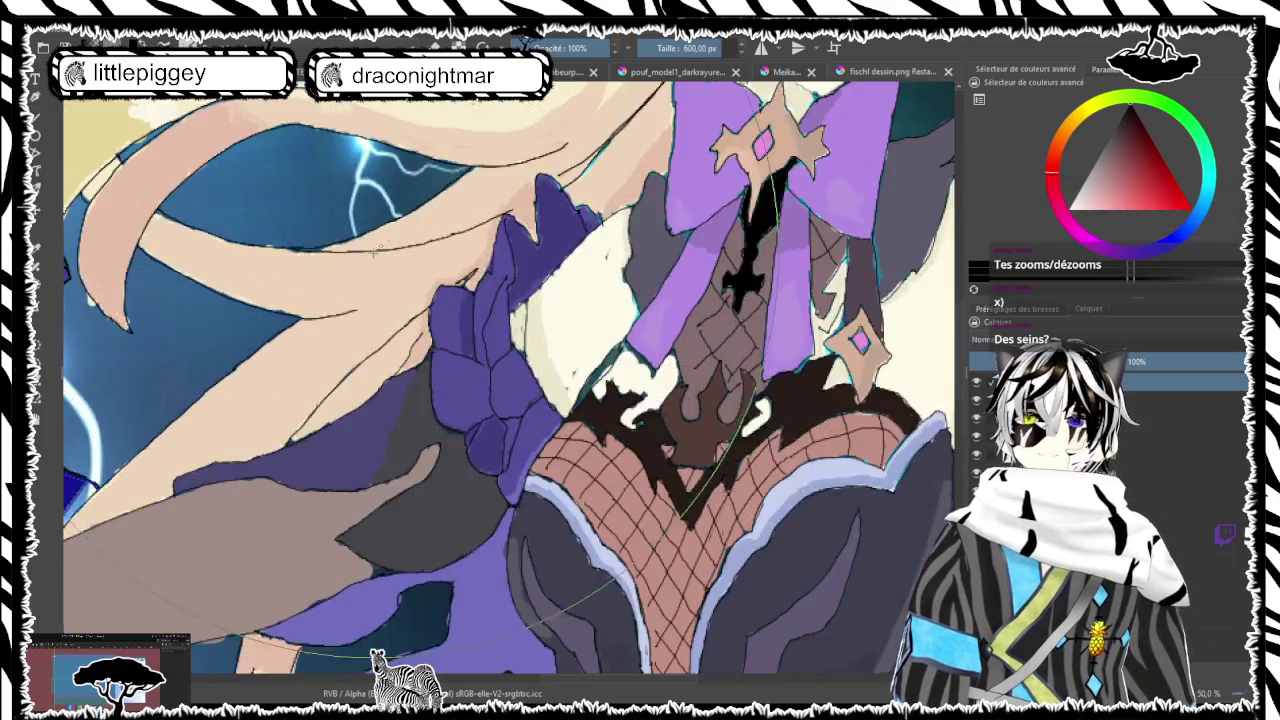
scroll(376, 255, "down", 5)
scroll(460, 204, "down", 2)
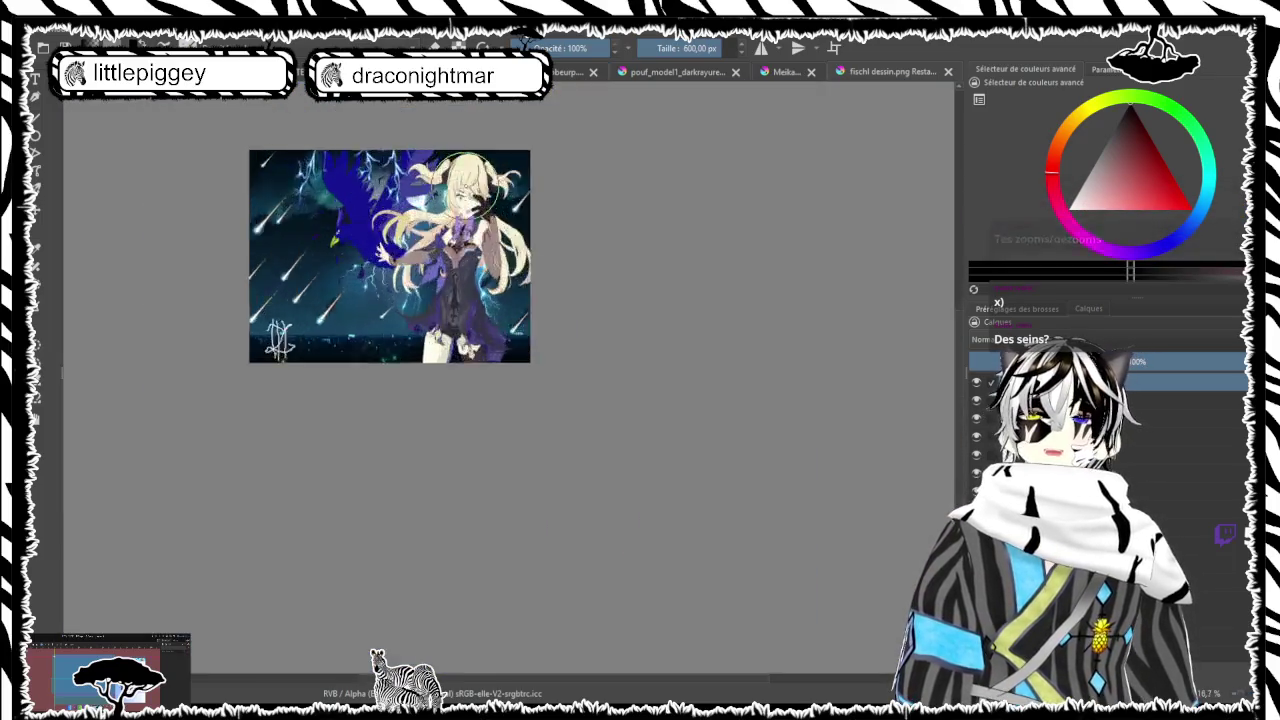
scroll(465, 200, "up", 4)
scroll(463, 210, "down", 7)
scroll(465, 208, "up", 5)
scroll(383, 240, "up", 3)
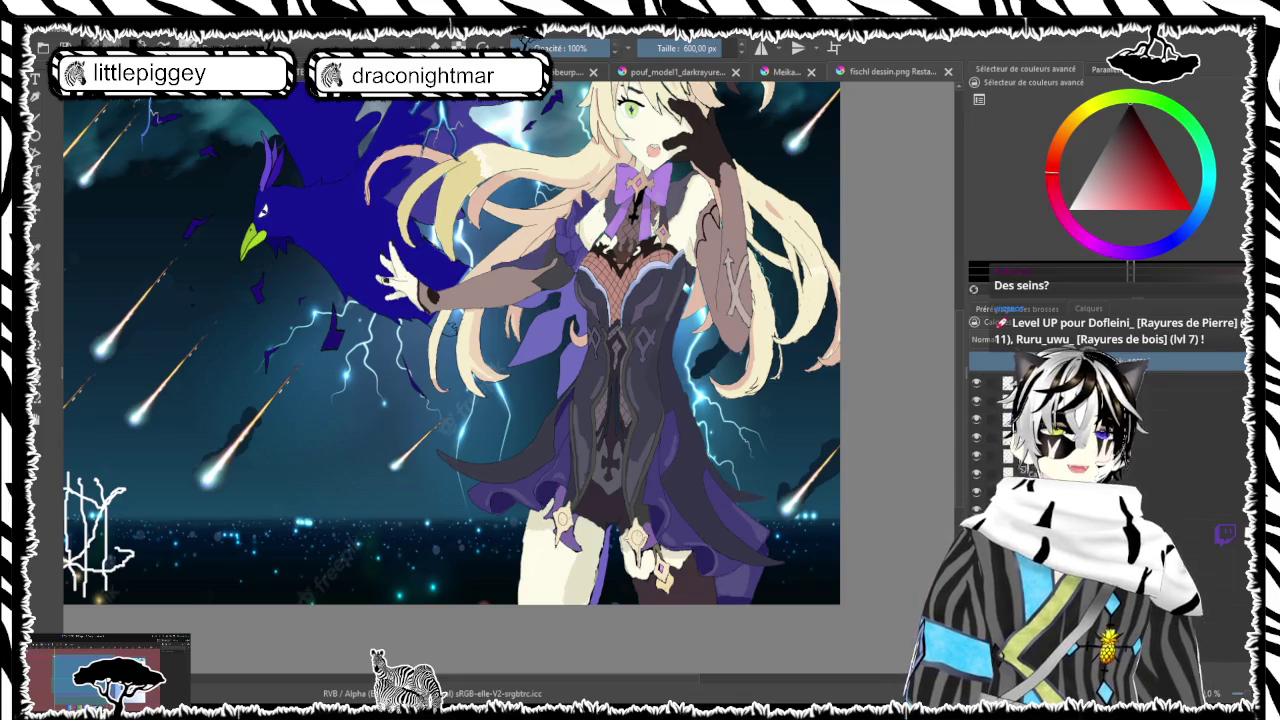
Select a lower layer in the Layers docker and zoom back out to the full image
left_click(1215, 418)
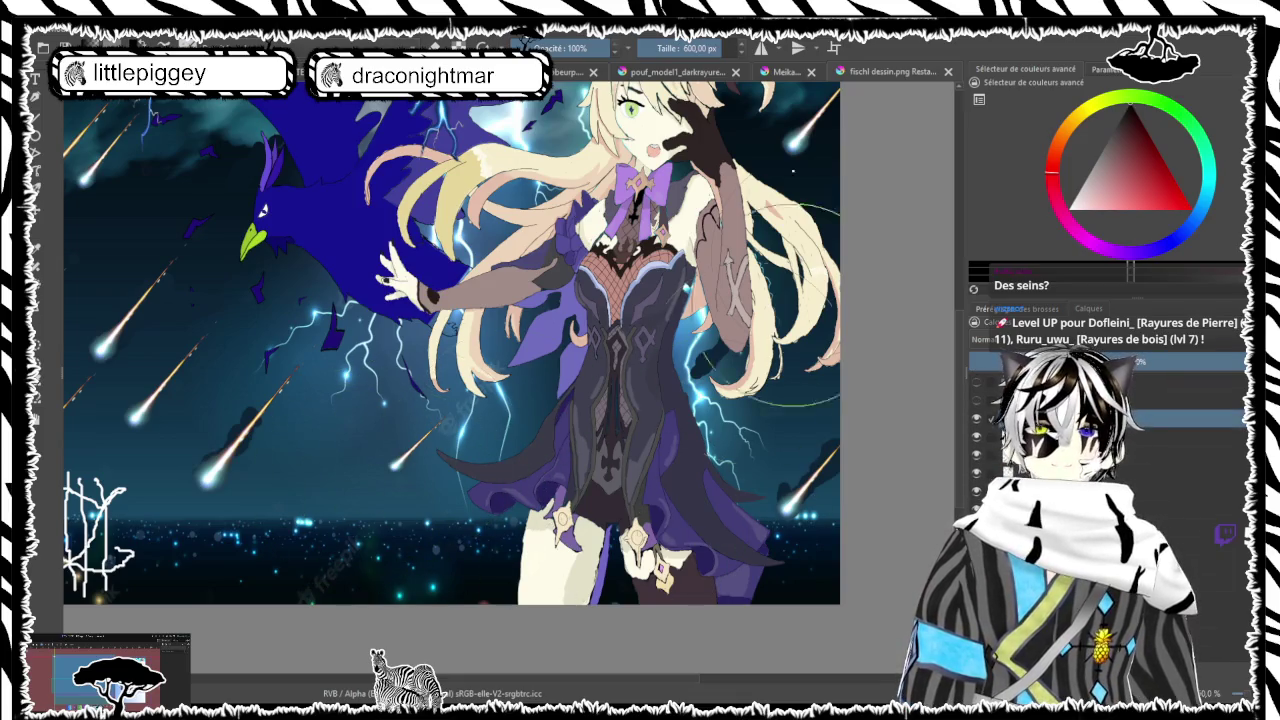
scroll(600, 450, "down", 3)
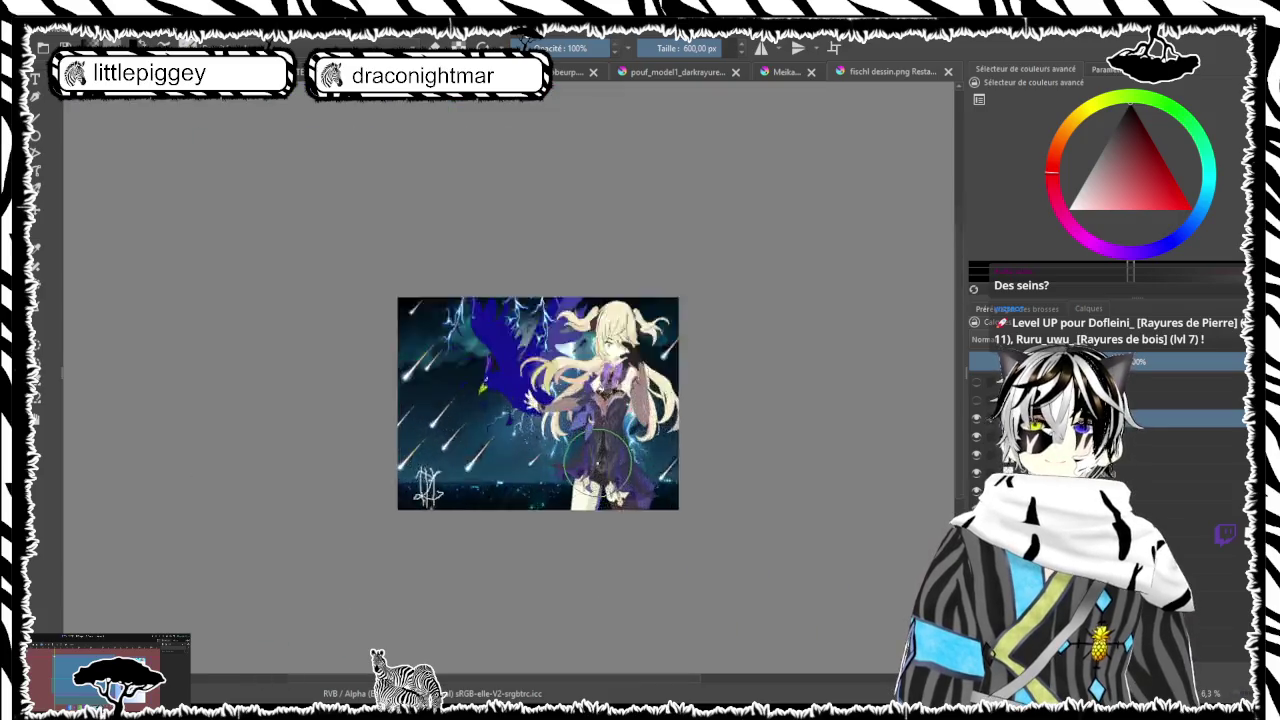
scroll(641, 465, "up", 6)
scroll(641, 465, "up", 1)
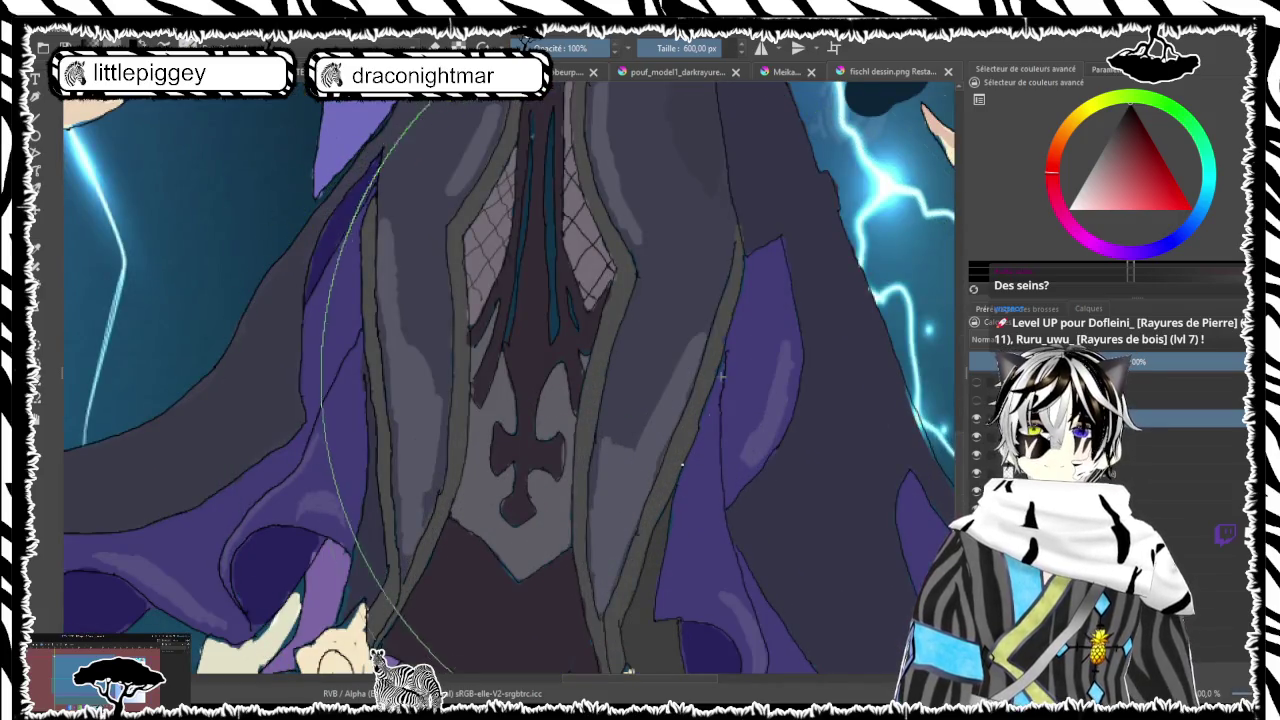
scroll(493, 495, "down", 5)
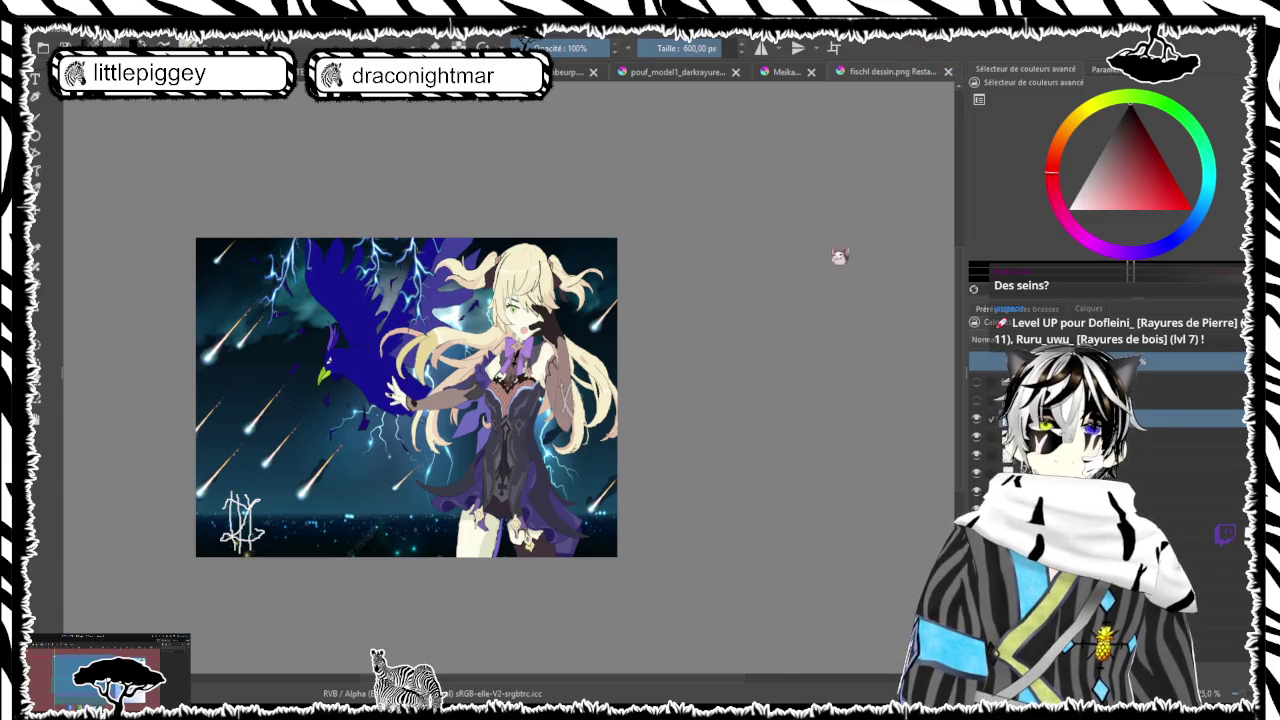
Cycle forward two document tabs, past the red-dress girl to the zebra-striped hooded character
key("ctrl+Tab")
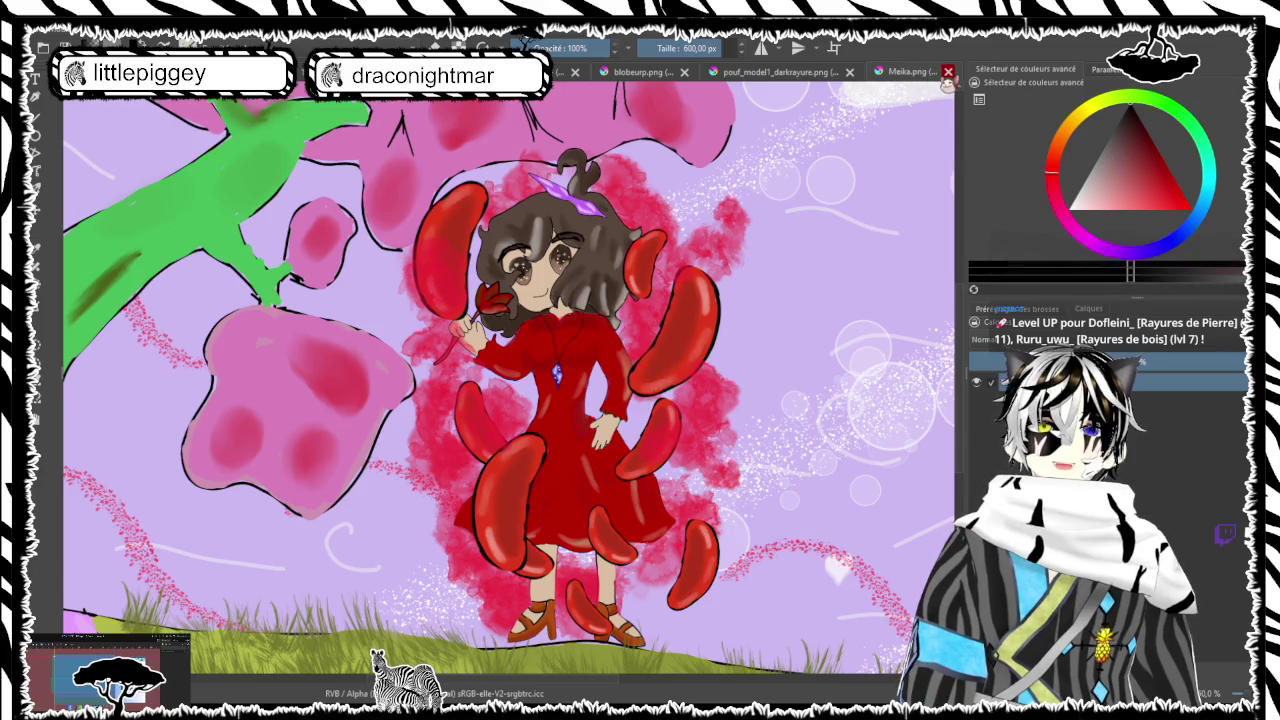
key("ctrl+Tab")
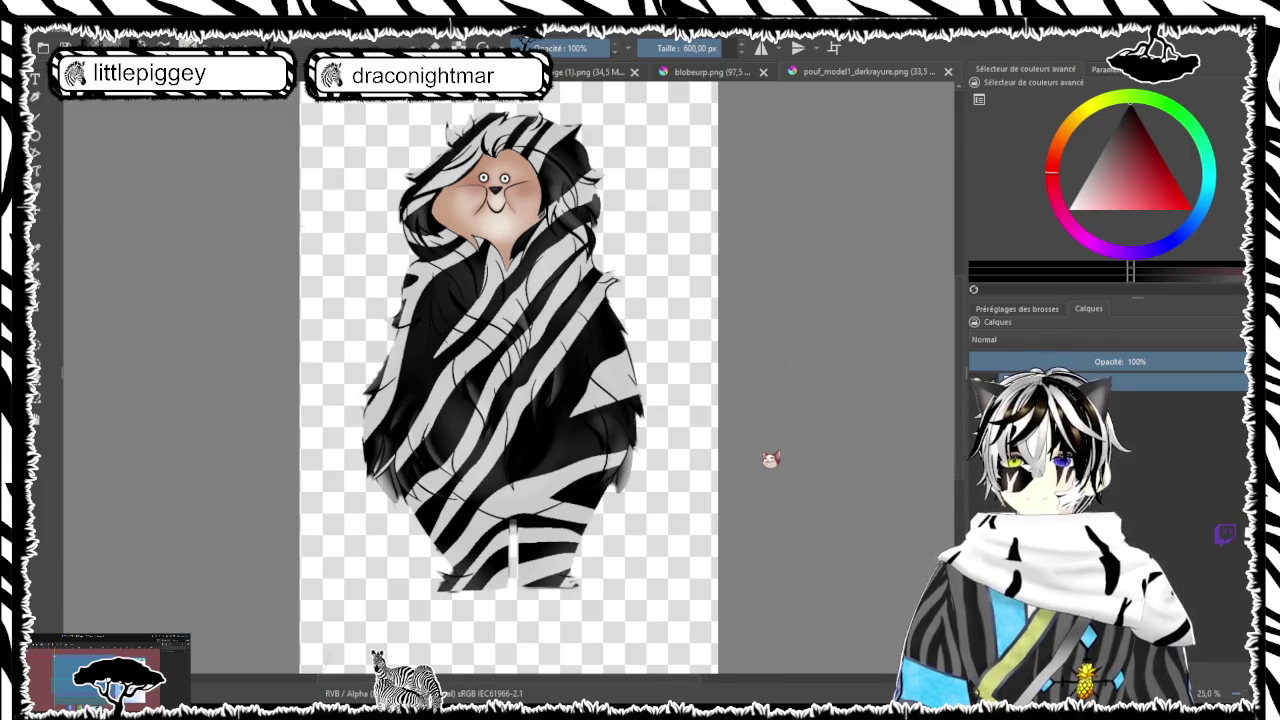
Bring up Capture.PNG, then move on to the ZERO TWO portrait
key("ctrl+Tab")
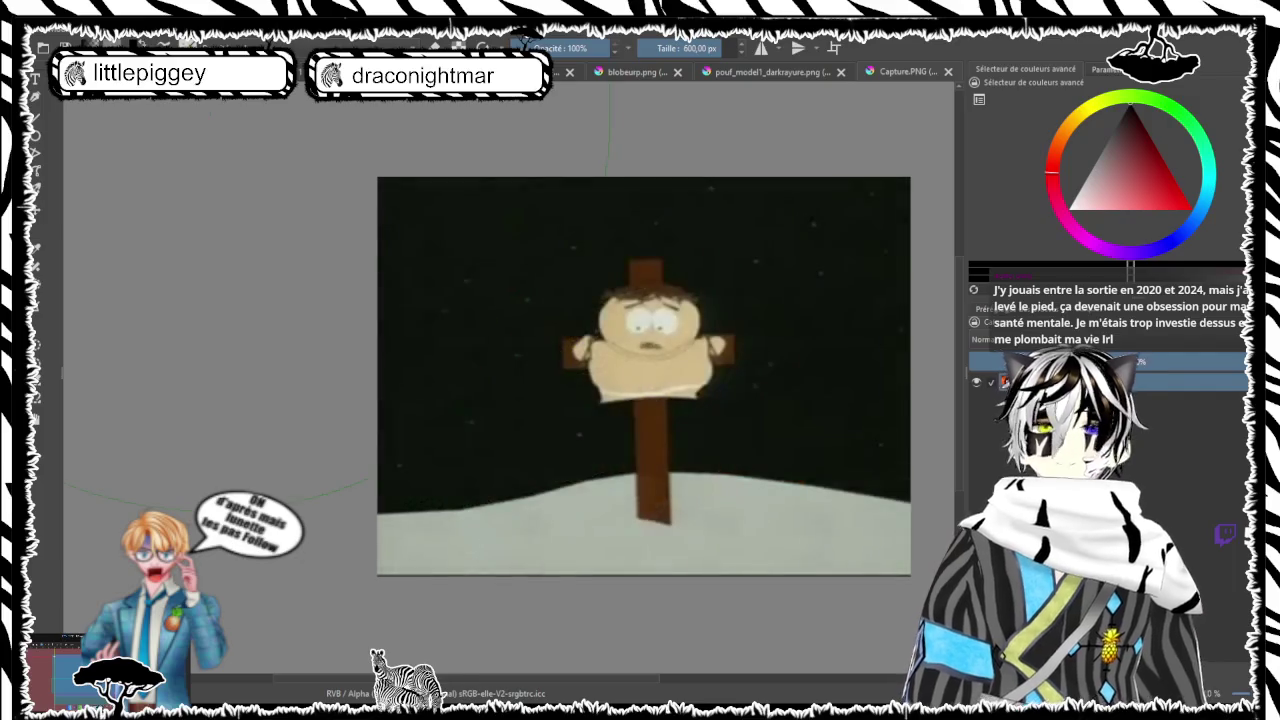
key("ctrl+Tab")
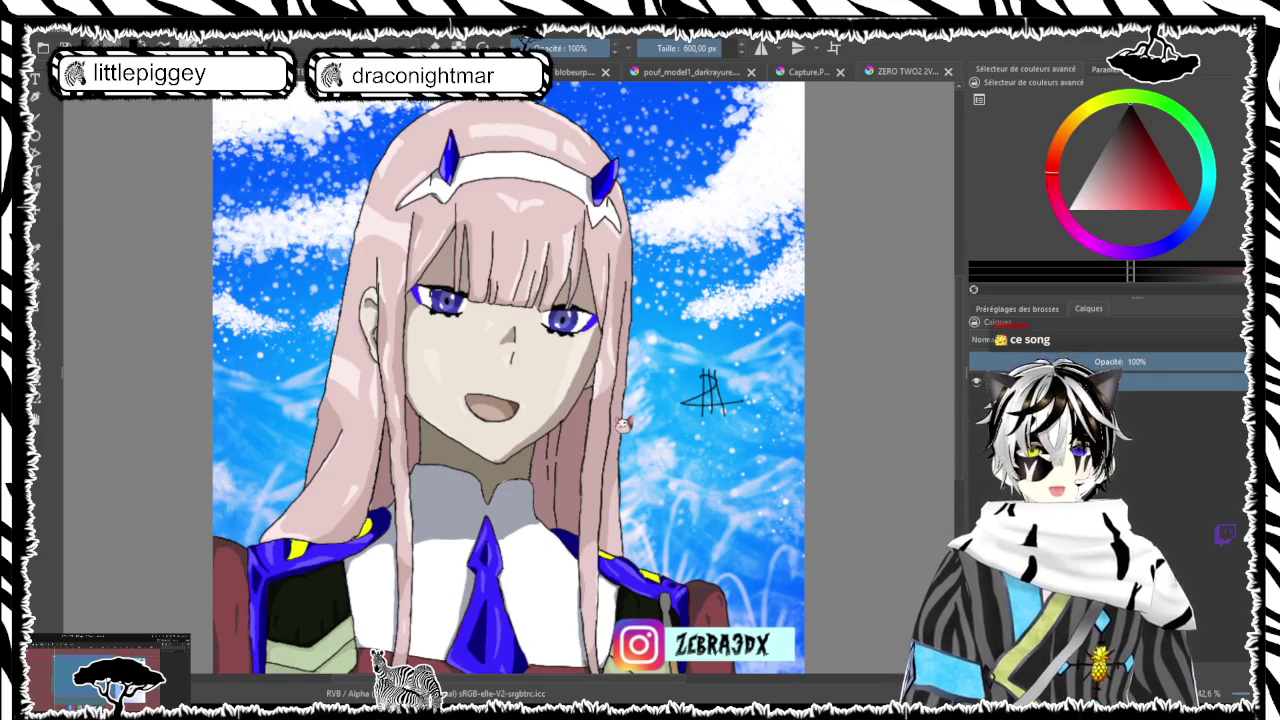
Move from the ZERO TWO portrait to the zebre2.png zebra warrior illustration
key("ctrl+Tab")
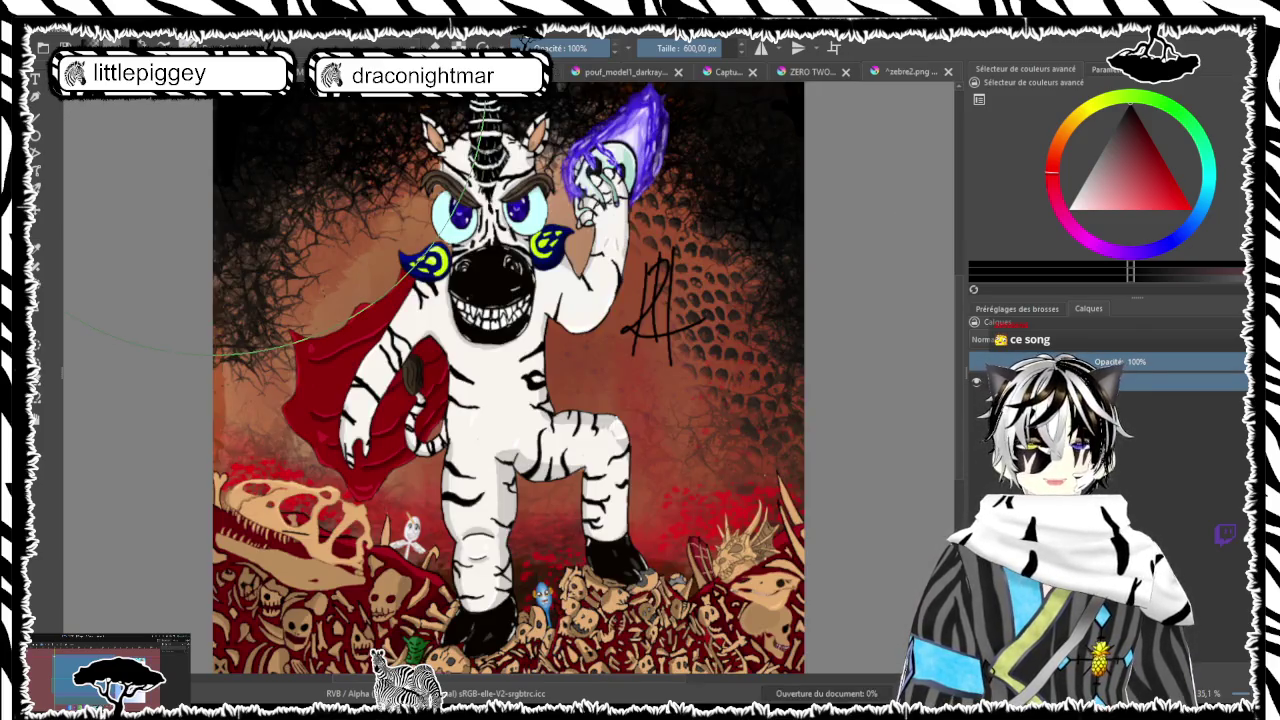
scroll(580, 510, "up", 5)
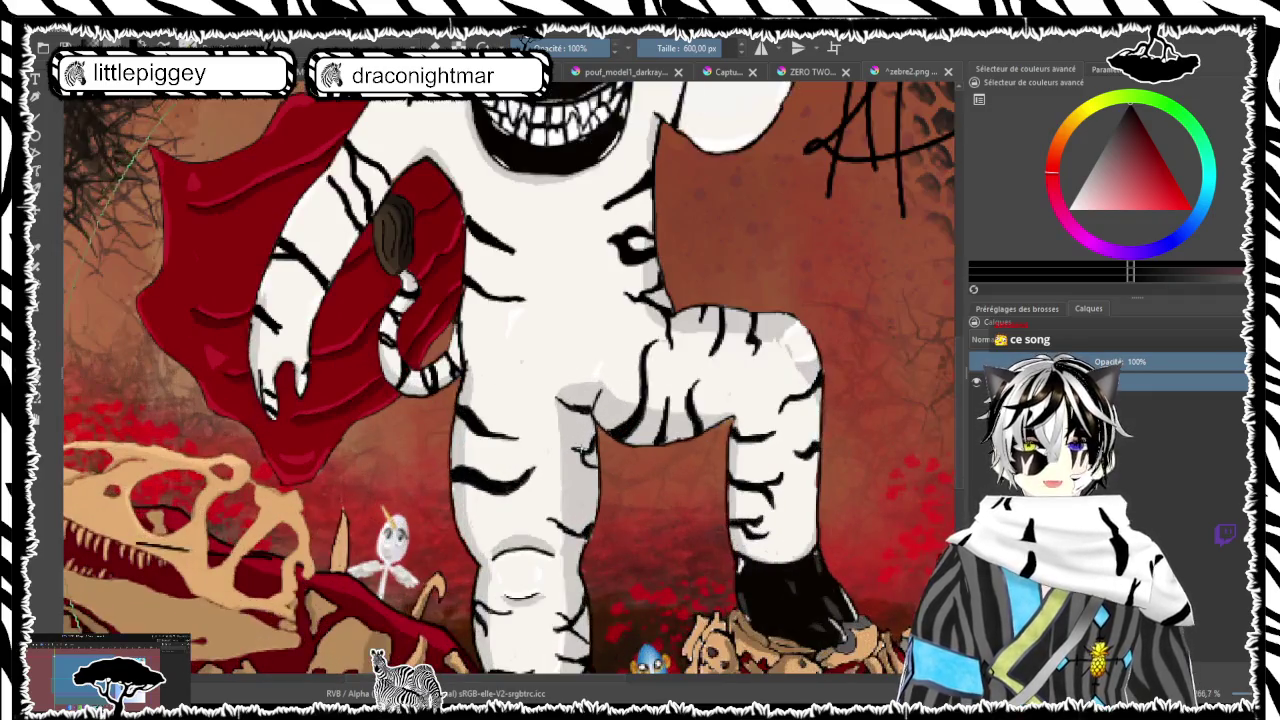
scroll(581, 507, "down", 5)
scroll(581, 507, "up", 4)
scroll(581, 507, "down", 5)
scroll(565, 250, "up", 4)
scroll(565, 250, "down", 3)
scroll(574, 215, "down", 1)
scroll(574, 215, "up", 2)
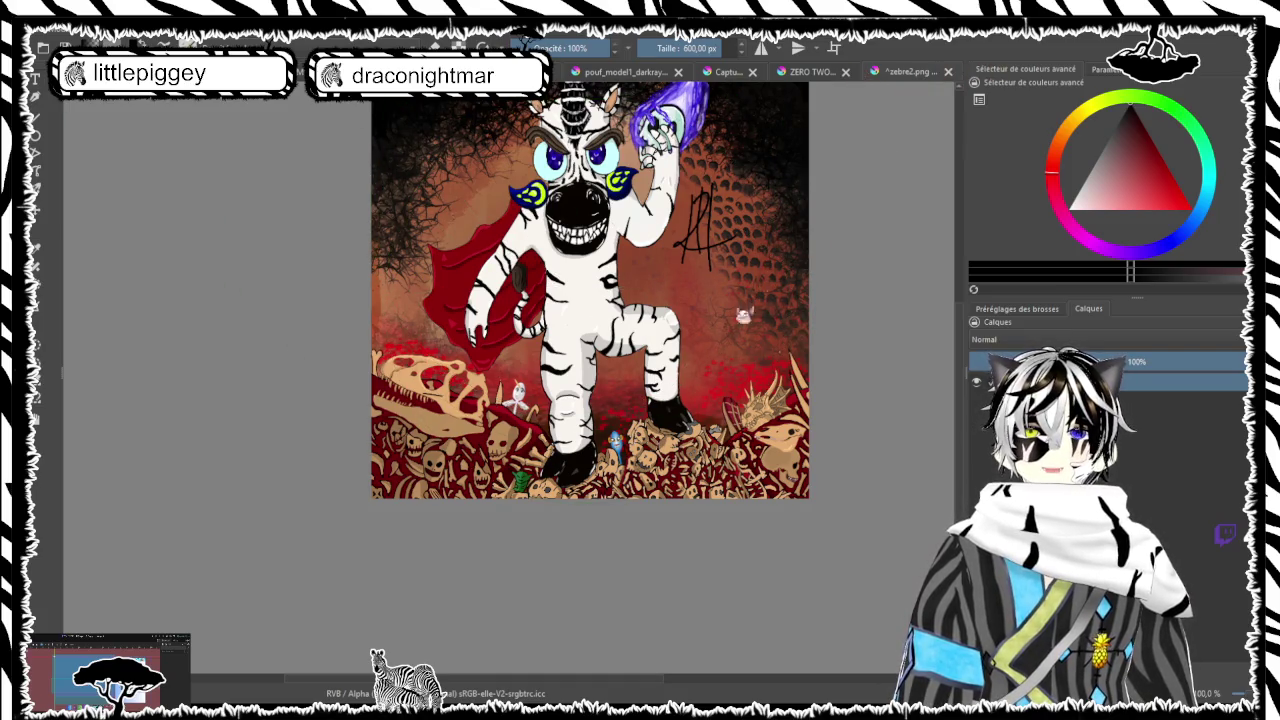
Step back through the tabs, close Capture.PNG and the zebra mascot image, then quit Krita
key("ctrl+shift+Tab")
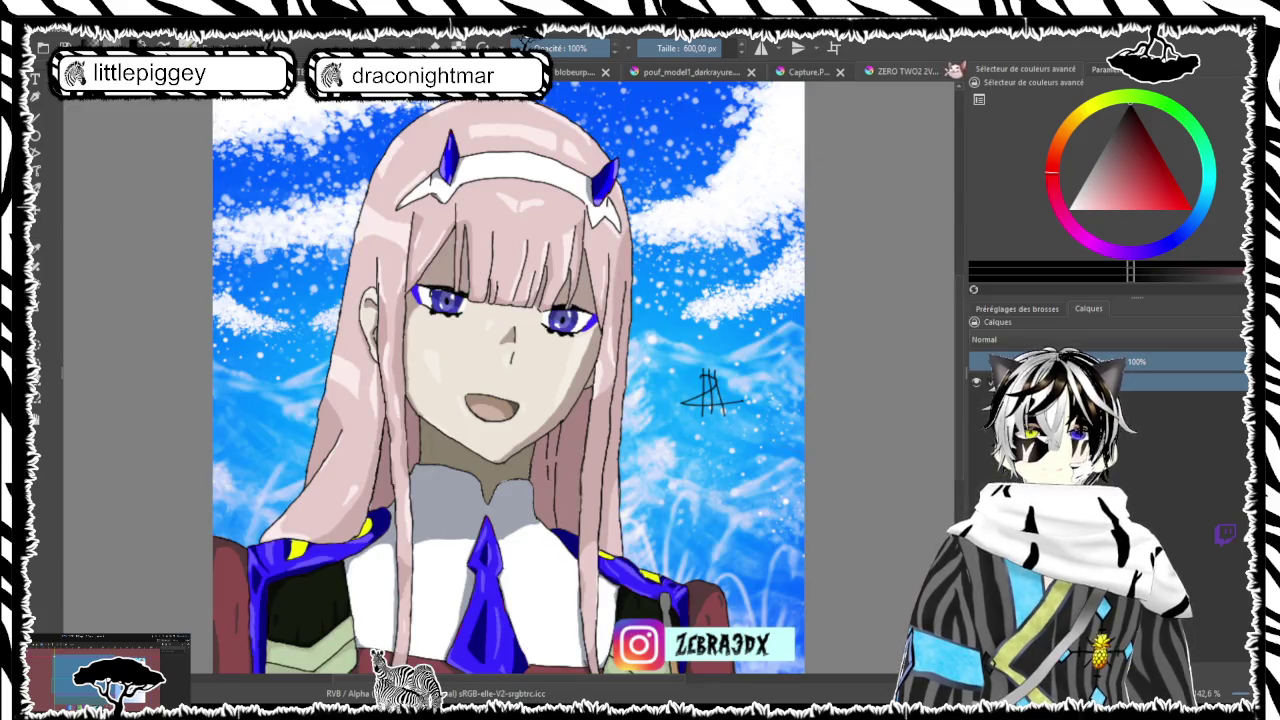
key("ctrl+shift+Tab")
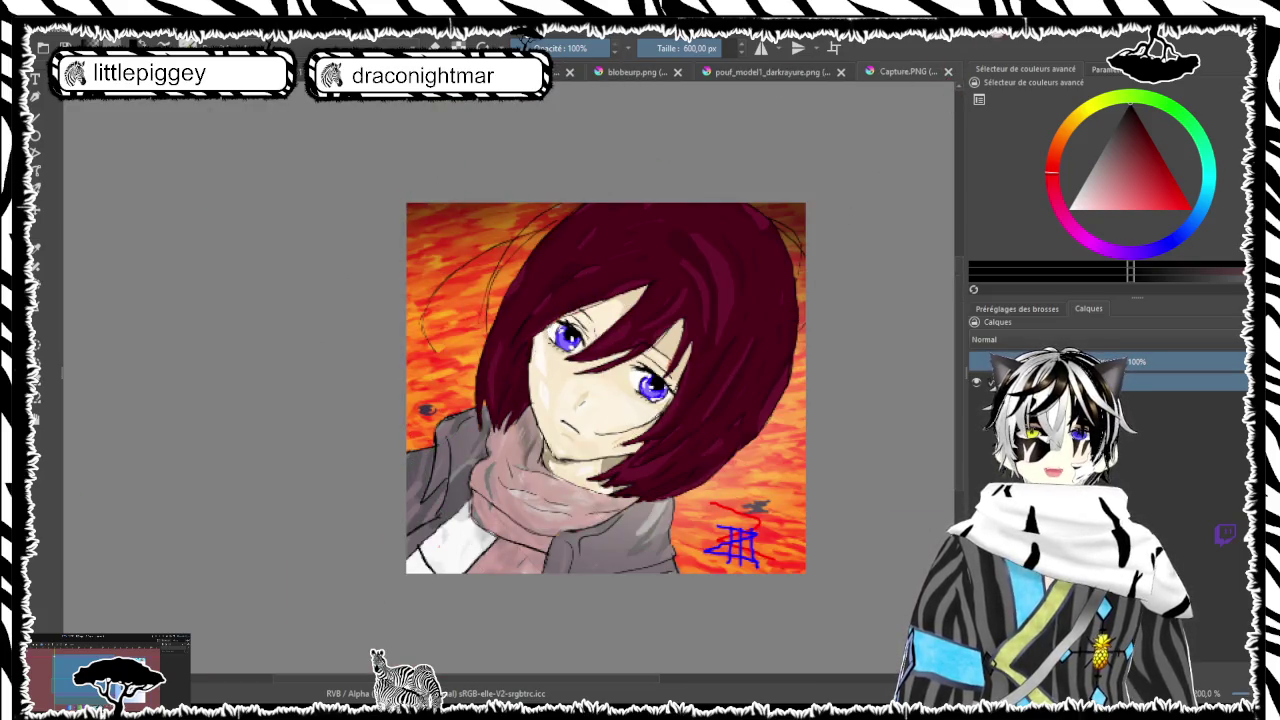
left_click(948, 72)
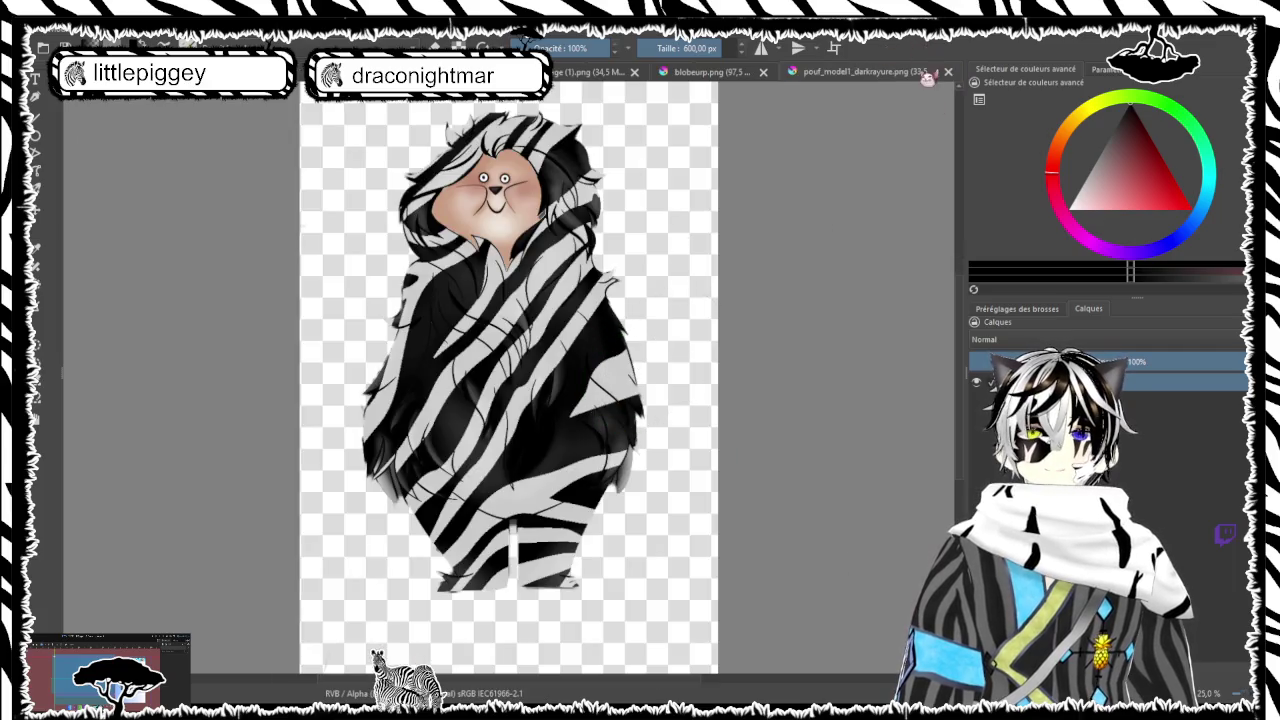
left_click(948, 72)
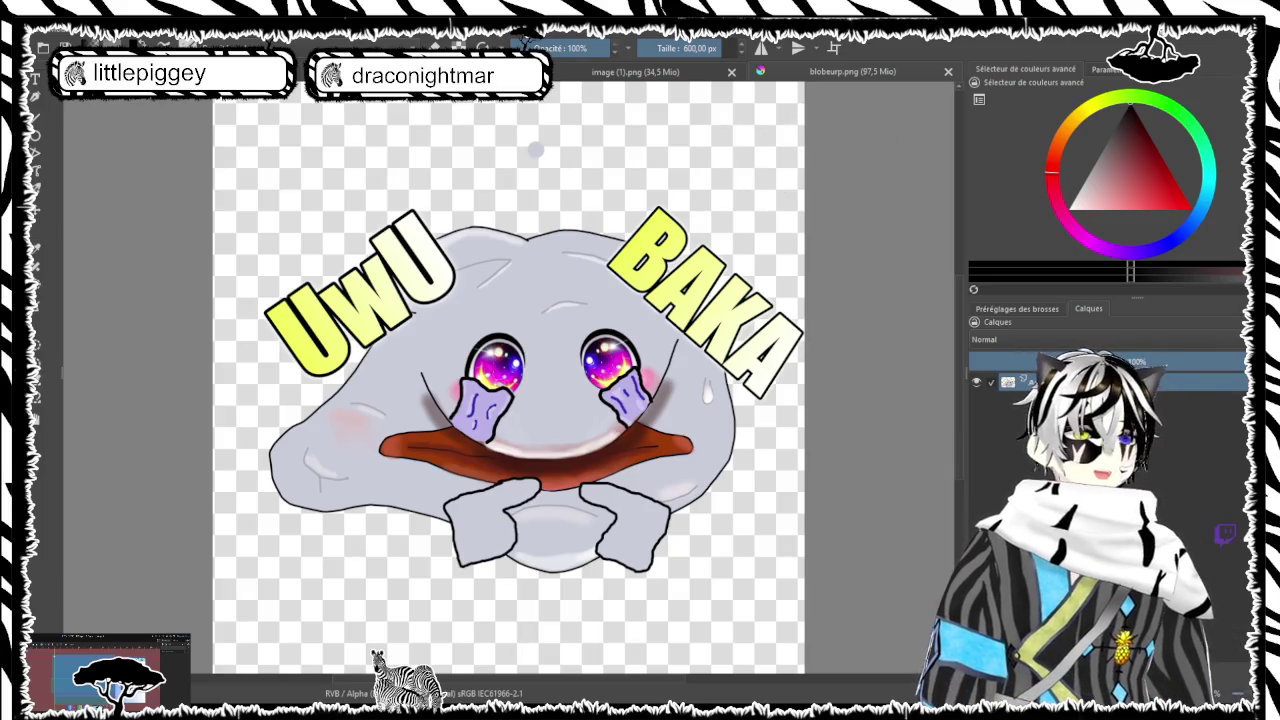
left_click(1247, 37)
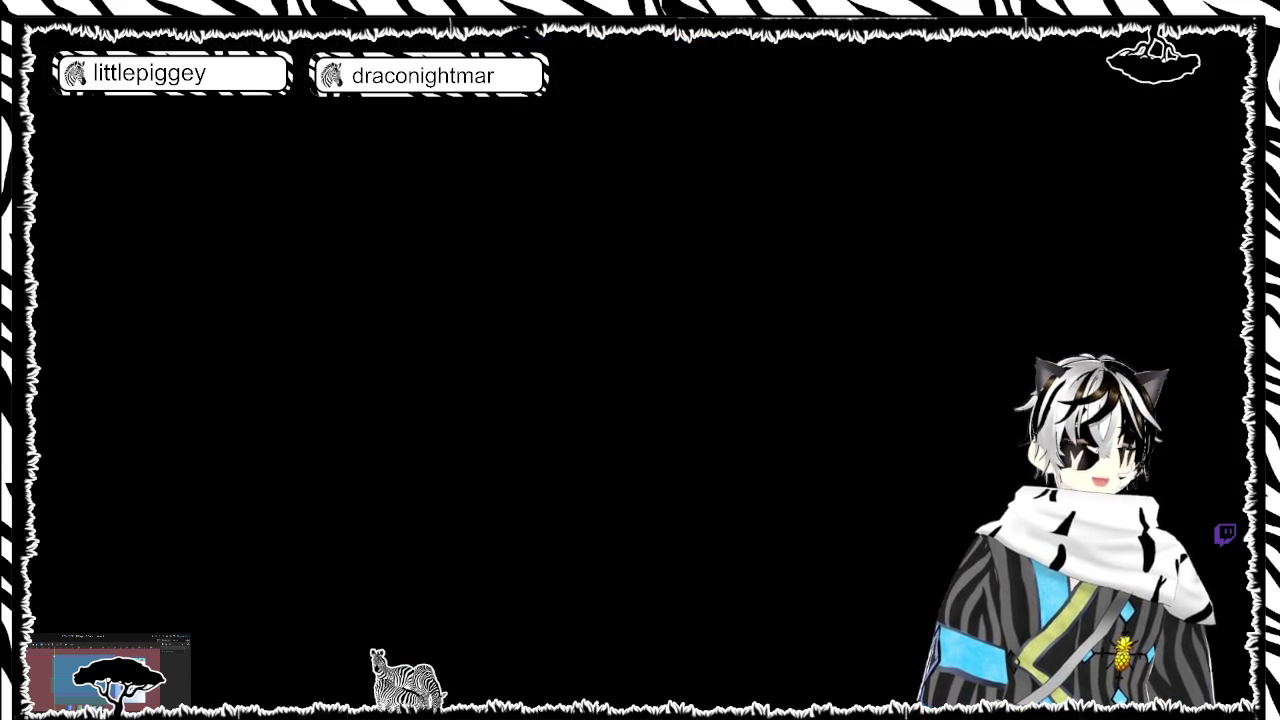